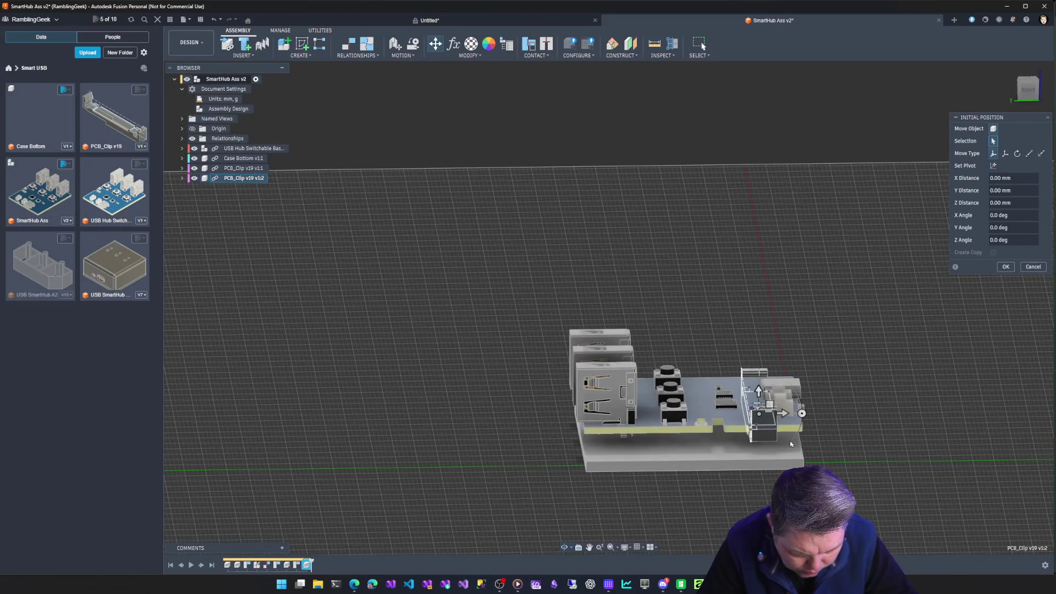
Drag the PCB clip down to Z -24.986 mm, then hide the ground layout grid
drag(783, 411, 769, 413)
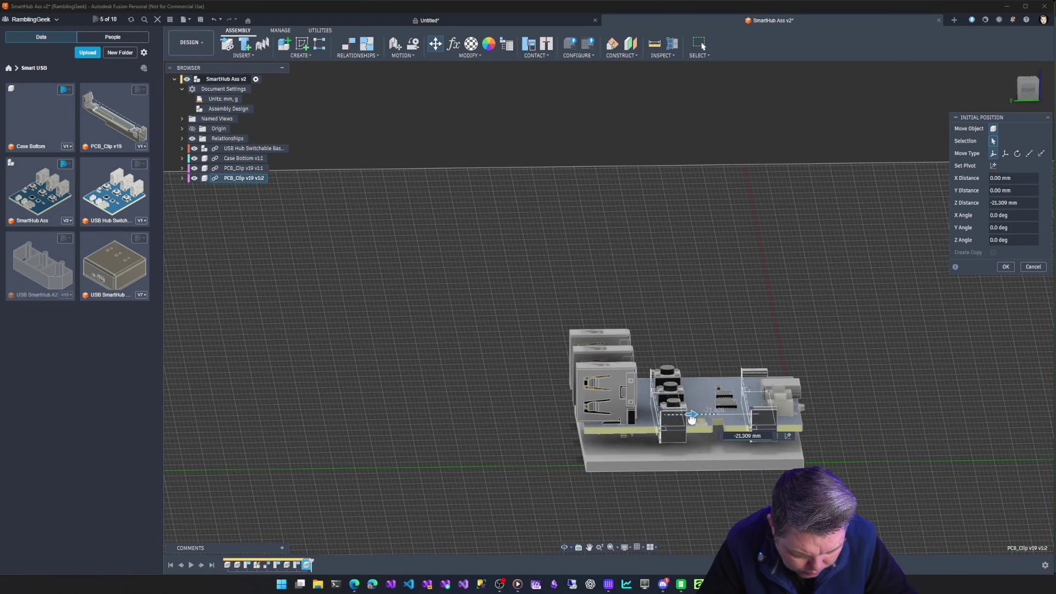
drag(676, 419, 674, 419)
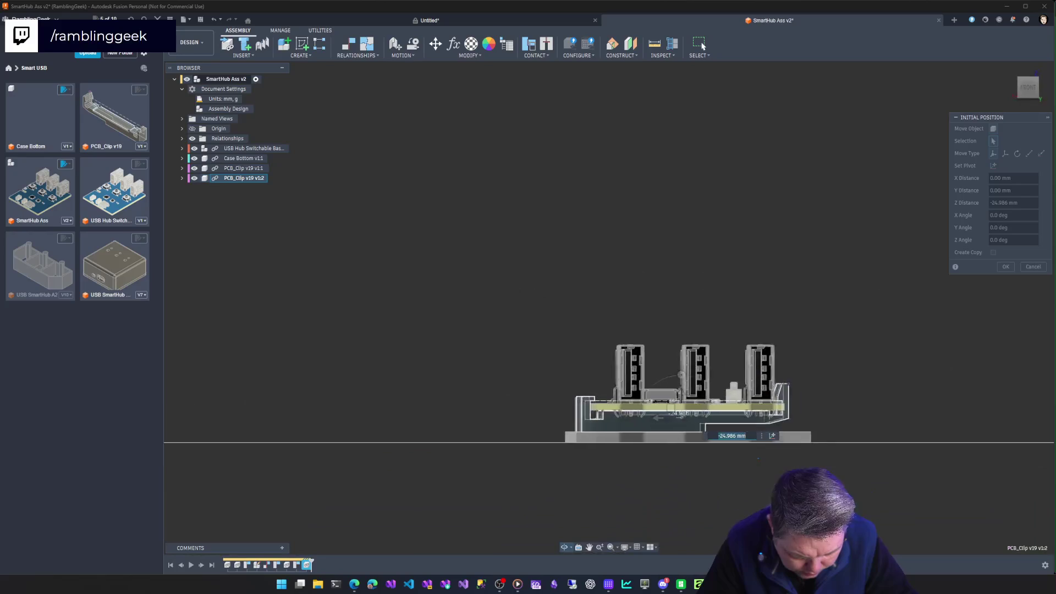
mouse_move(738, 456)
shift+middle_down()
mouse_move(743, 484)
mouse_move(748, 454)
mouse_move(625, 457)
mouse_move(602, 492)
mouse_move(550, 452)
shift+middle_up()
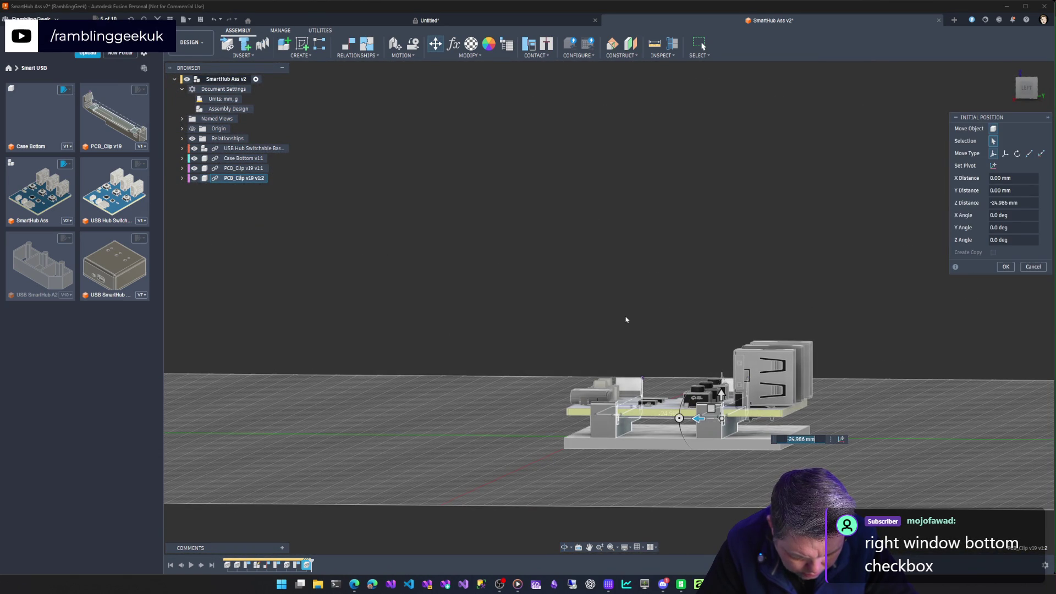
click(642, 548)
click(658, 497)
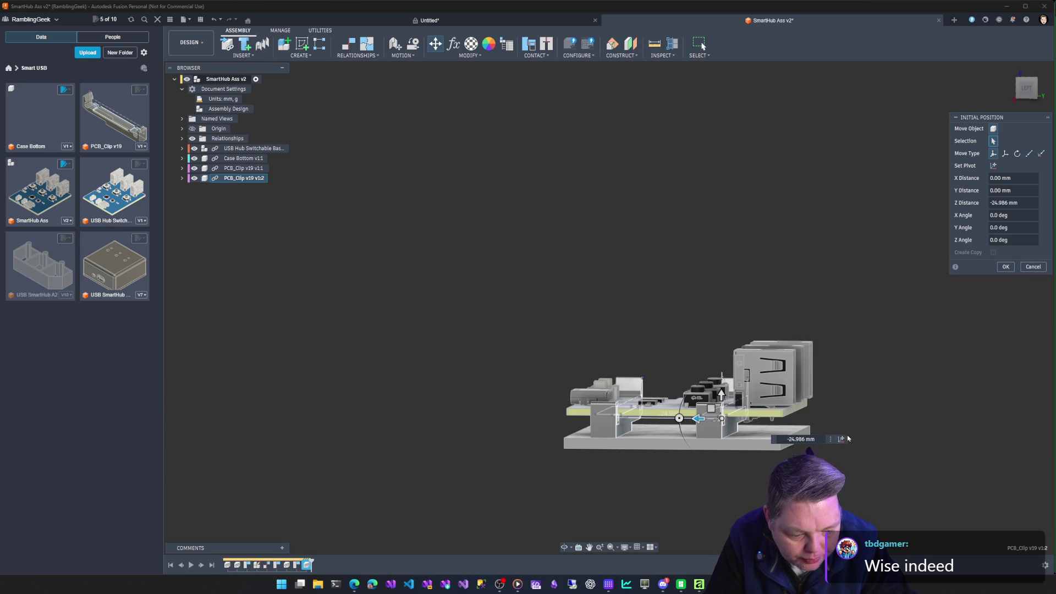
View the assembly from above at an angle and confirm the clip's -24.986 mm move
scroll(740, 456, up, 4)
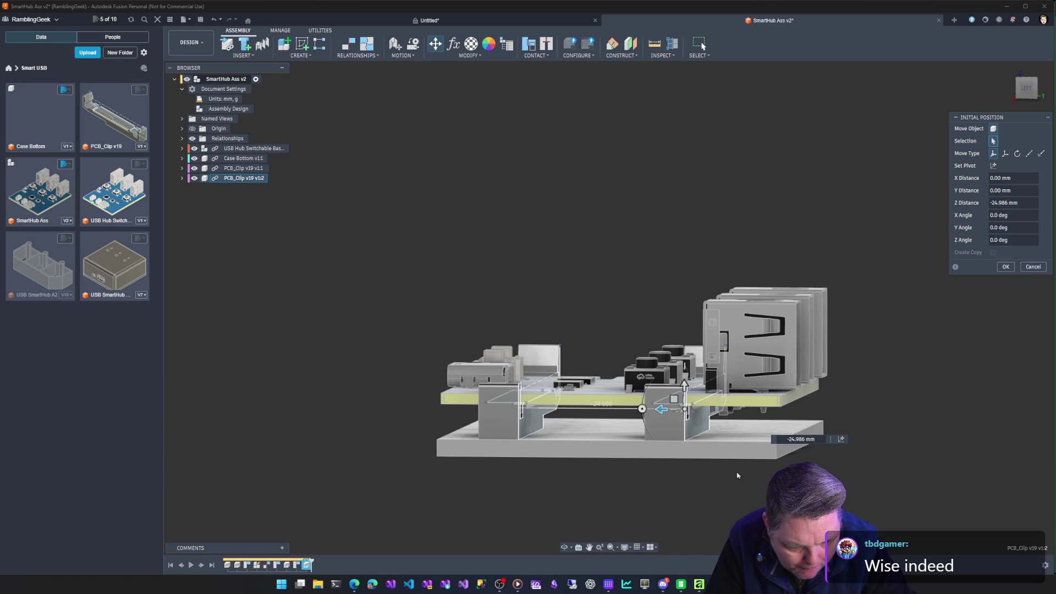
shift+middle_drag(725, 485, 706, 490)
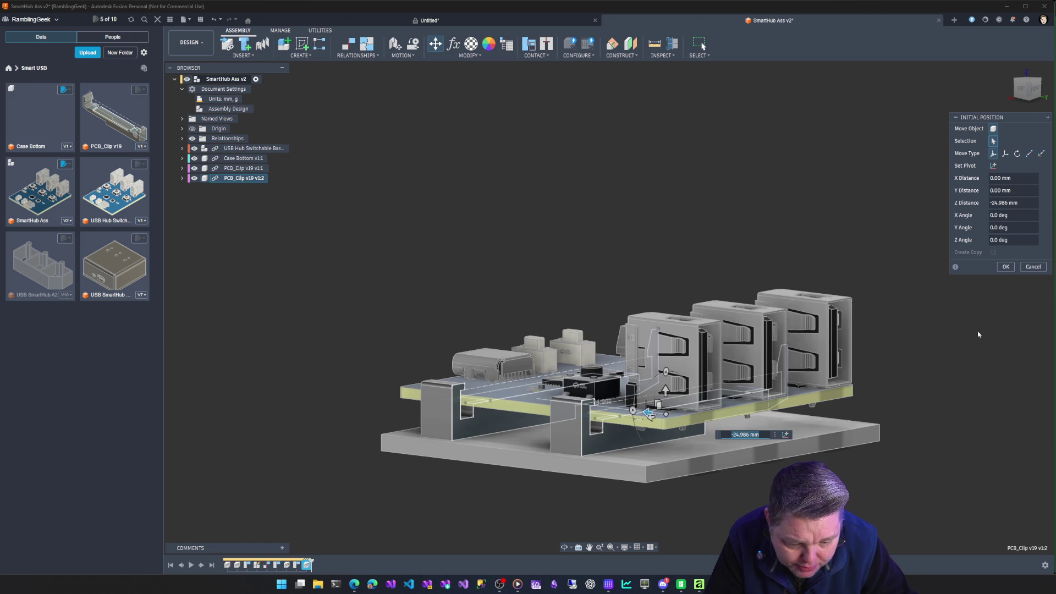
click(1005, 267)
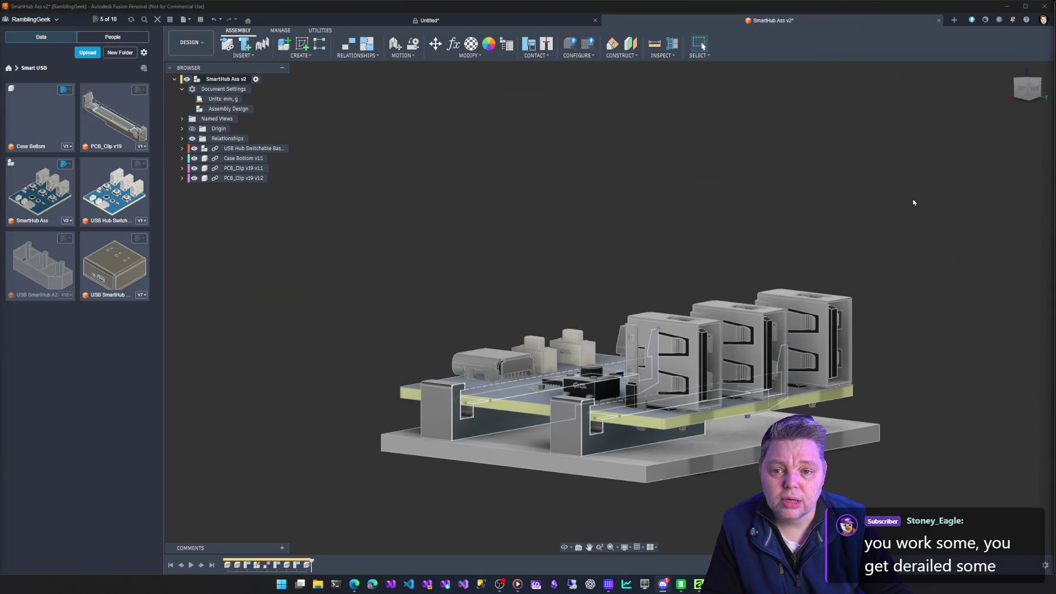
Hide the Sketches folders inside both PCB_Clip v19 components
mouse_move(872, 219)
shift+middle_down()
mouse_move(863, 117)
mouse_move(896, 243)
mouse_move(886, 273)
mouse_move(836, 221)
mouse_move(775, 289)
shift+middle_up()
mouse_move(690, 382)
shift+middle_down()
mouse_move(667, 262)
mouse_move(726, 266)
shift+middle_up()
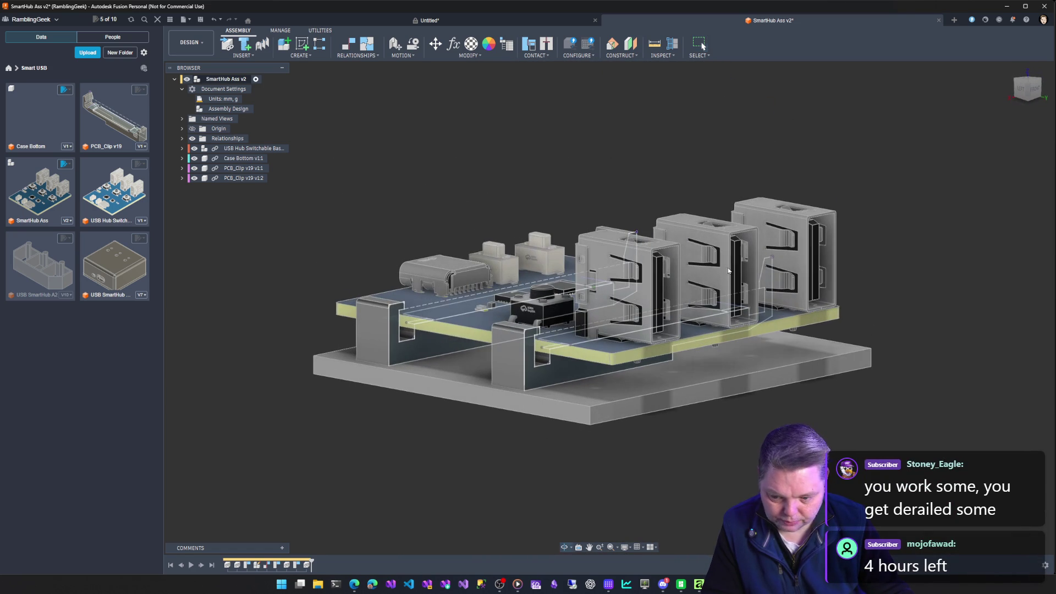
click(182, 179)
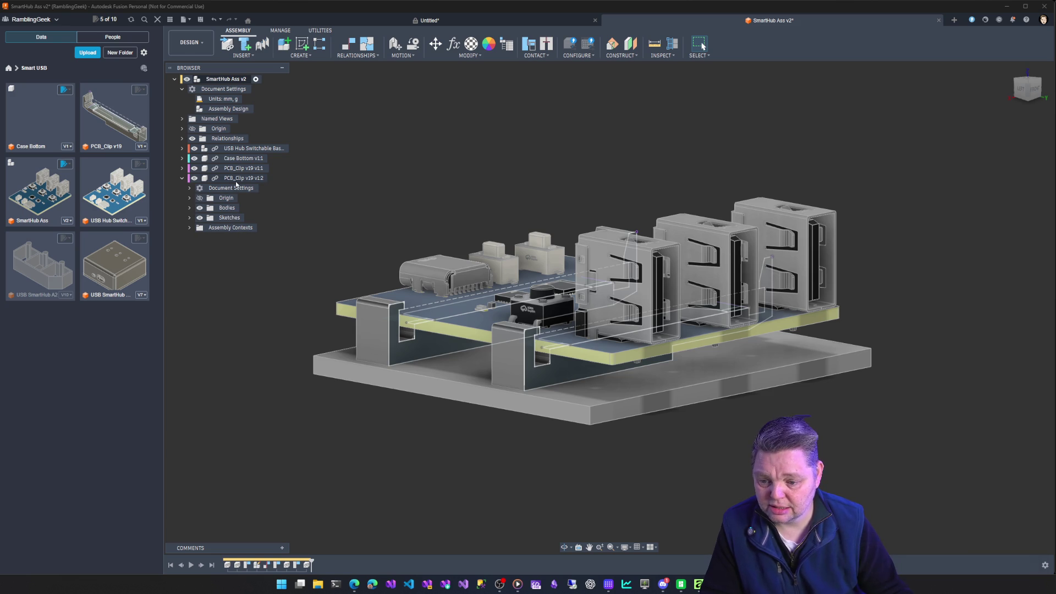
mouse_move(361, 452)
middle_down()
mouse_move(415, 434)
mouse_move(419, 404)
middle_up()
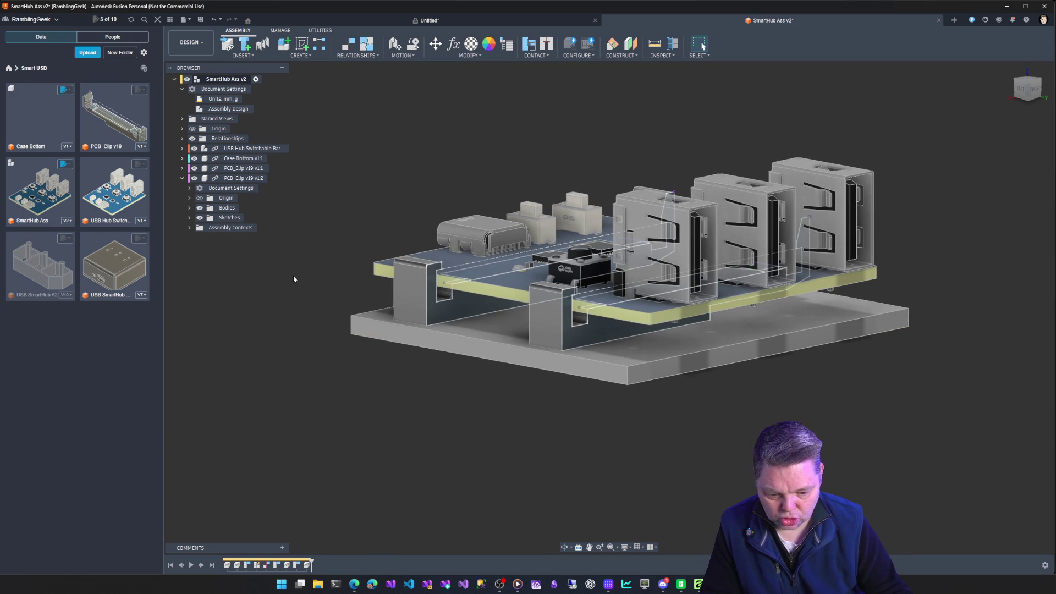
click(200, 218)
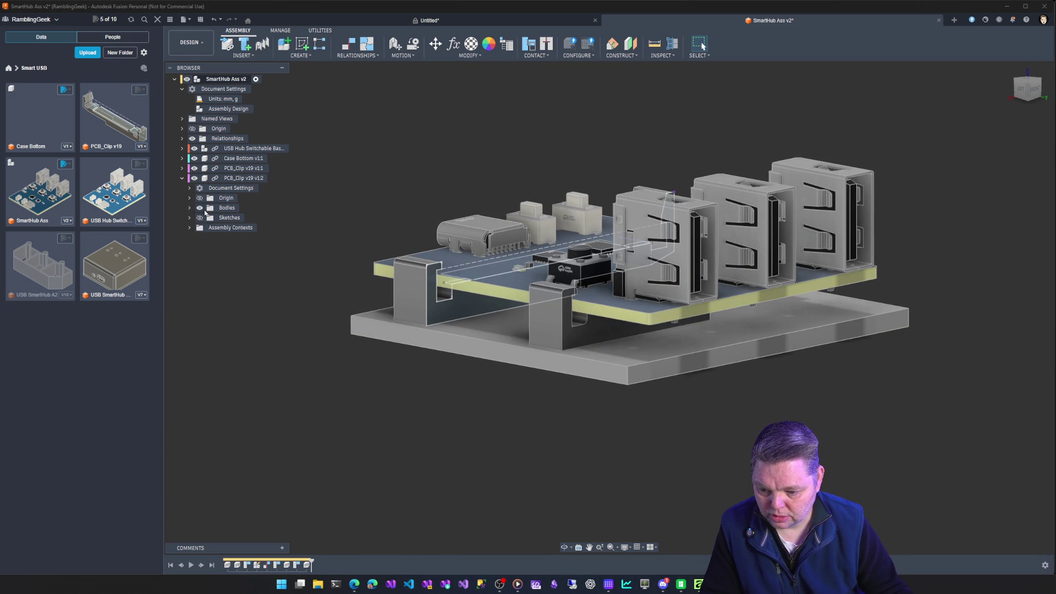
click(182, 168)
click(201, 209)
Inspect the PCB from above and below, then snap to the front view of the USB ports
mouse_move(299, 324)
shift+middle_down()
mouse_move(300, 391)
mouse_move(412, 326)
mouse_move(524, 356)
mouse_move(492, 343)
mouse_move(490, 352)
shift+middle_up()
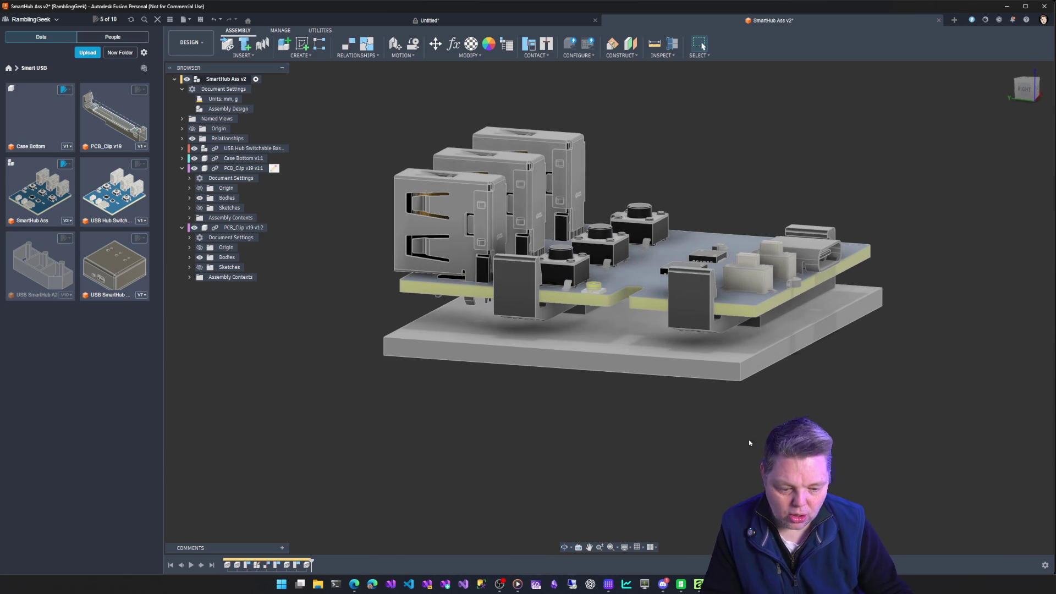
mouse_move(837, 429)
shift+middle_down()
mouse_move(837, 495)
mouse_move(828, 443)
shift+middle_up()
mouse_move(806, 405)
shift+middle_down()
mouse_move(558, 403)
mouse_move(693, 419)
mouse_move(685, 406)
mouse_move(728, 408)
mouse_move(686, 415)
shift+middle_up()
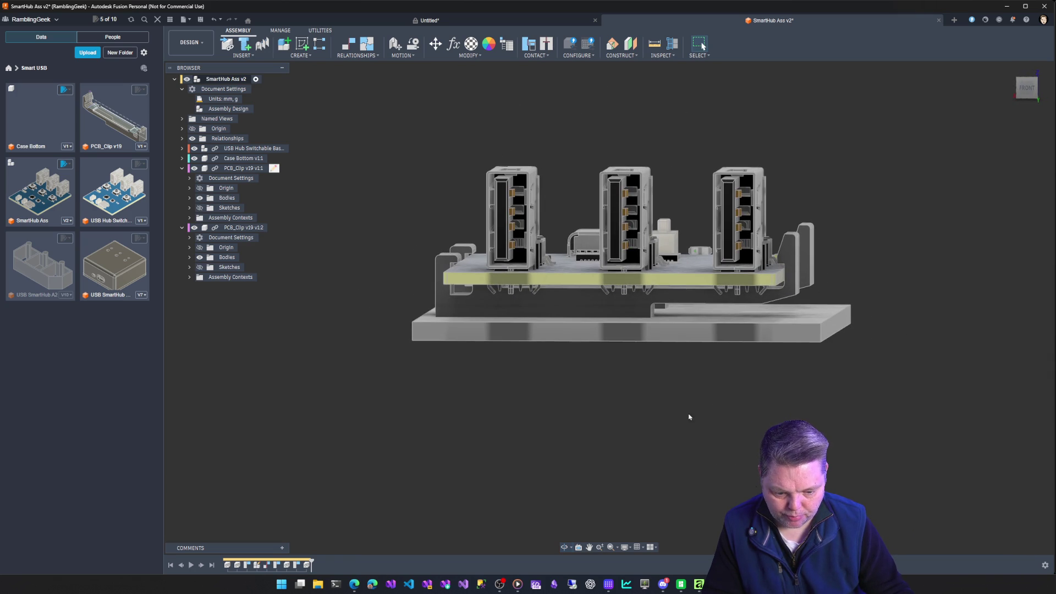
click(1025, 91)
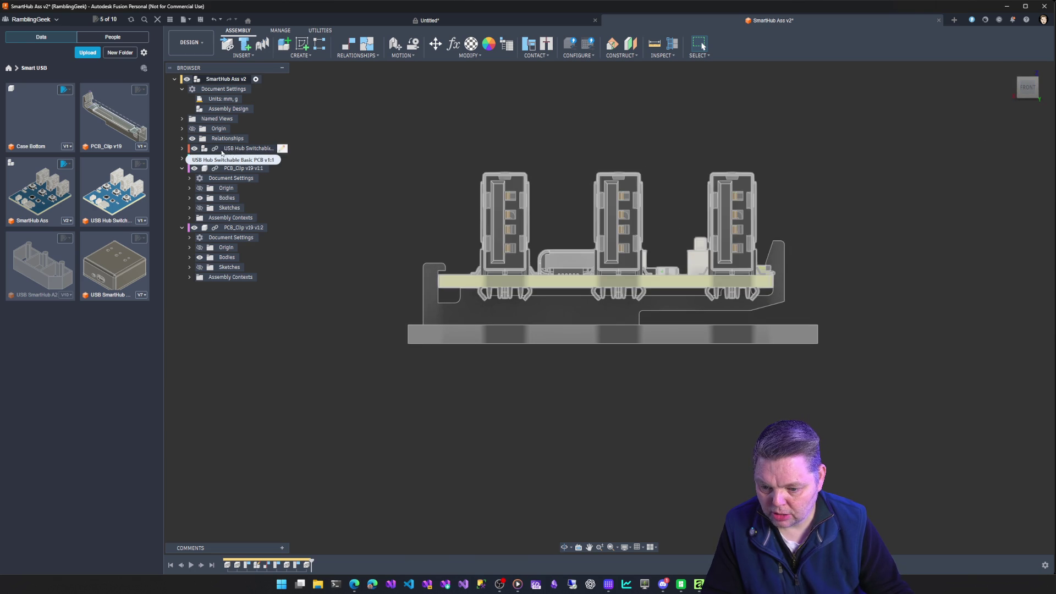
Collapse the Browser nodes and start editing Case Bottom v1:1 in place
click(182, 90)
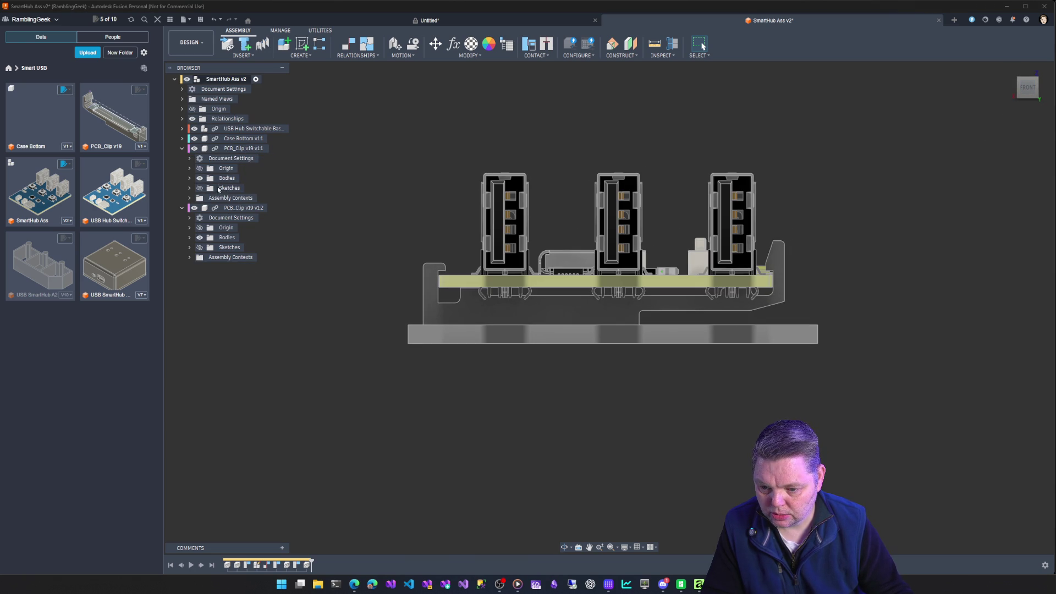
click(181, 148)
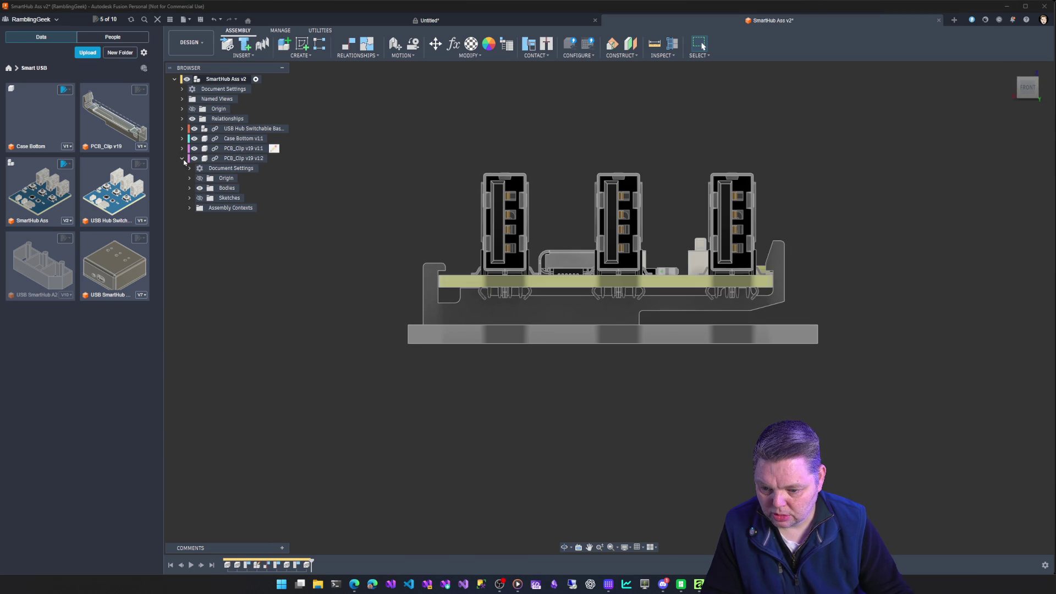
click(182, 159)
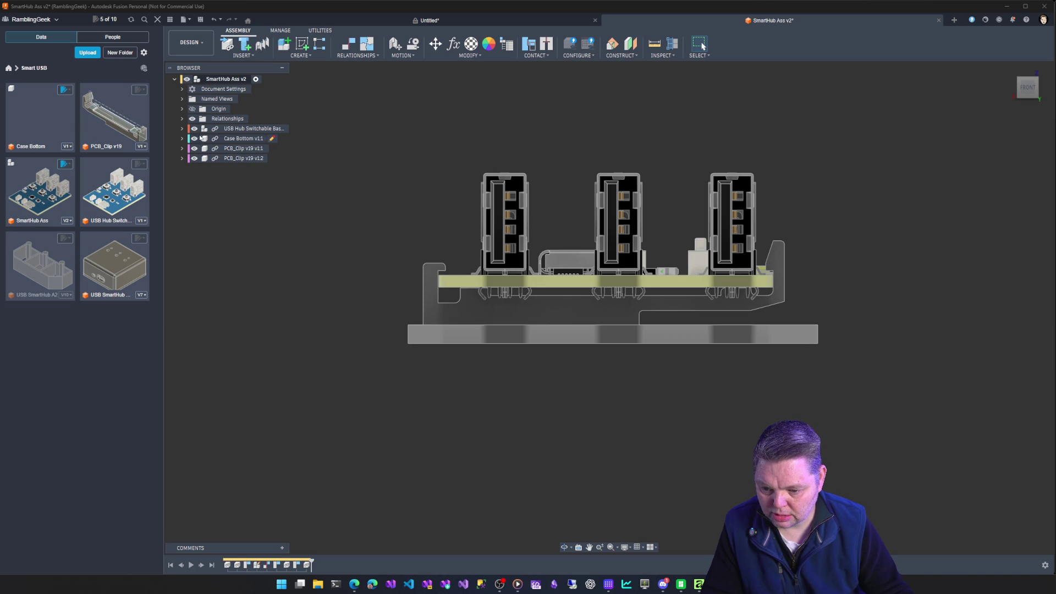
click(182, 139)
click(271, 139)
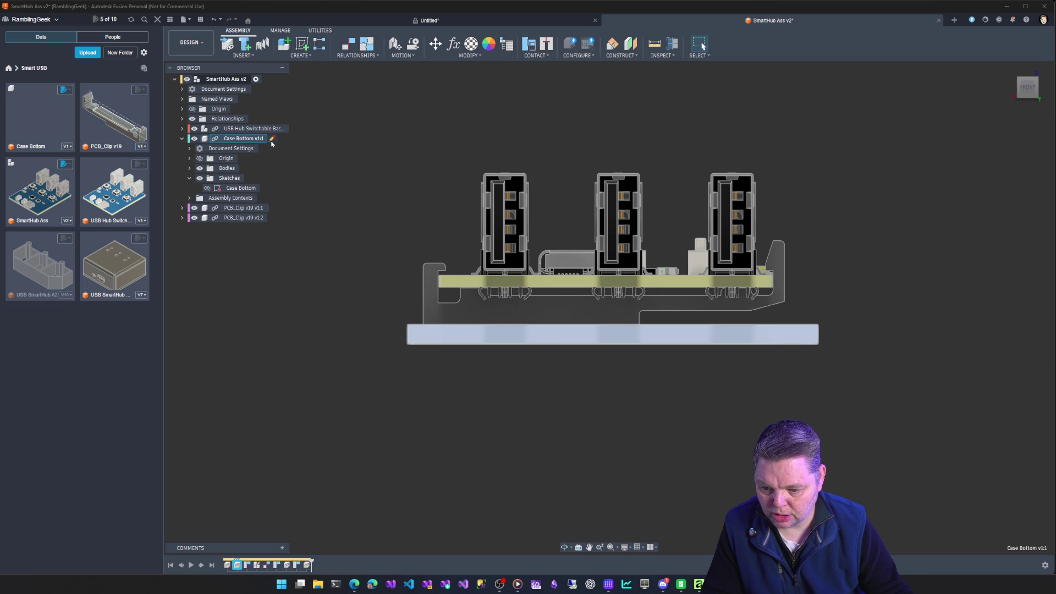
click(271, 140)
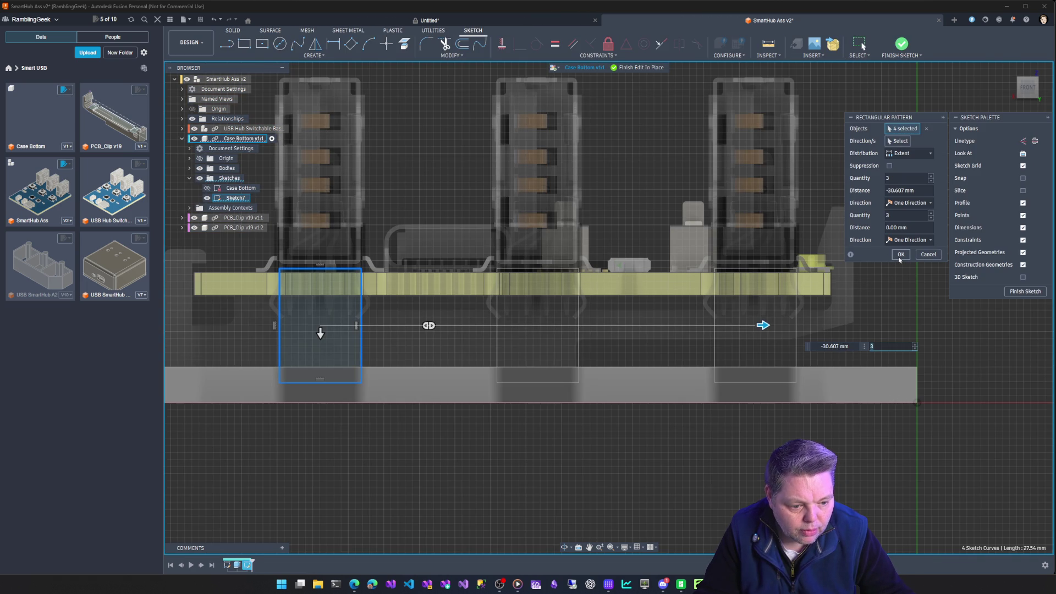
Pattern the rectangle three times, hide the USB hub PCB, and select the three profiles
click(901, 255)
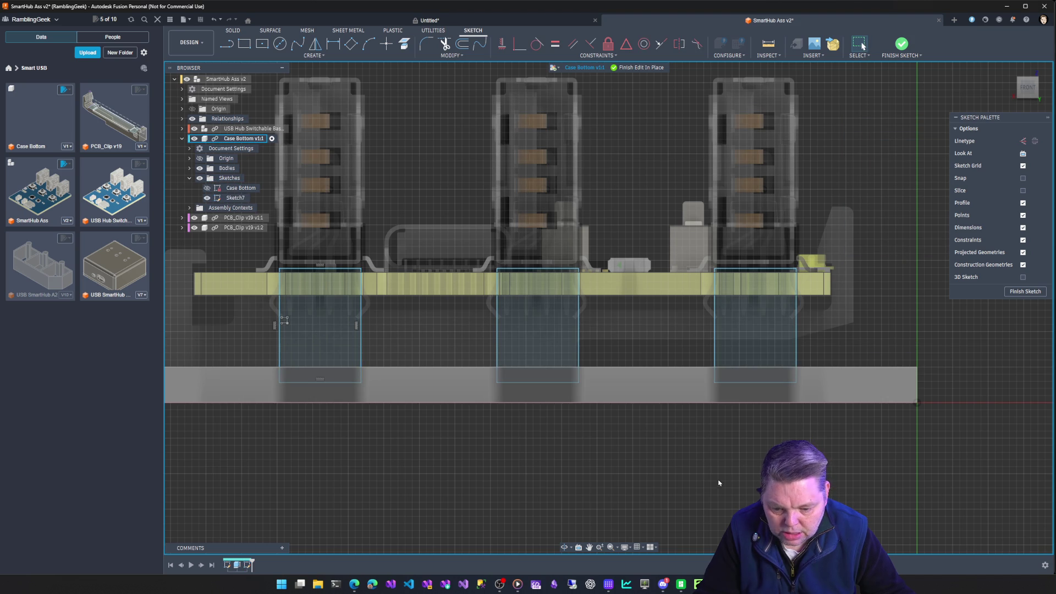
shift+middle_drag(687, 477, 204, 156)
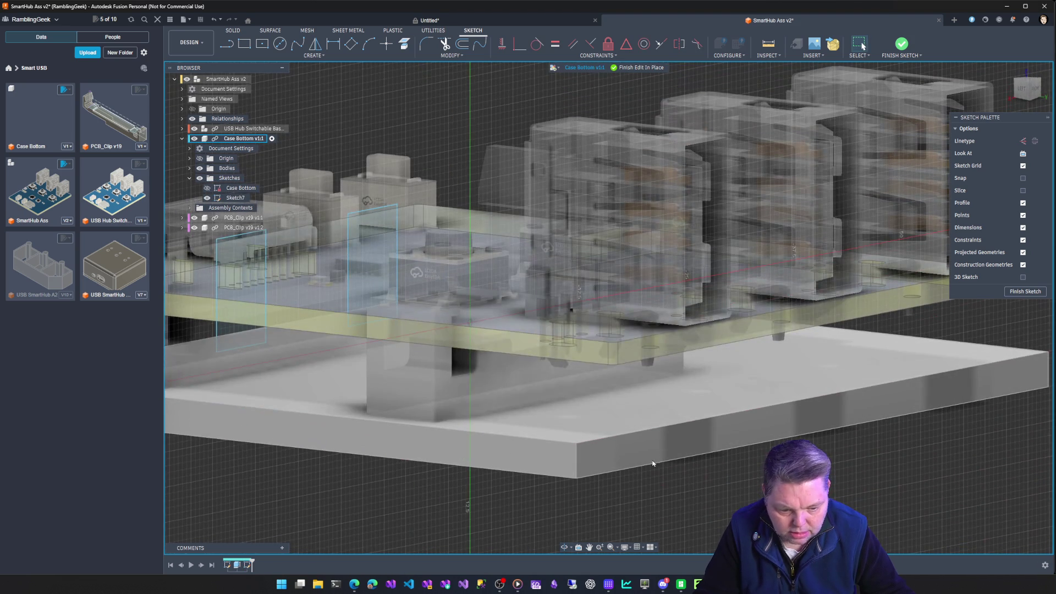
click(195, 128)
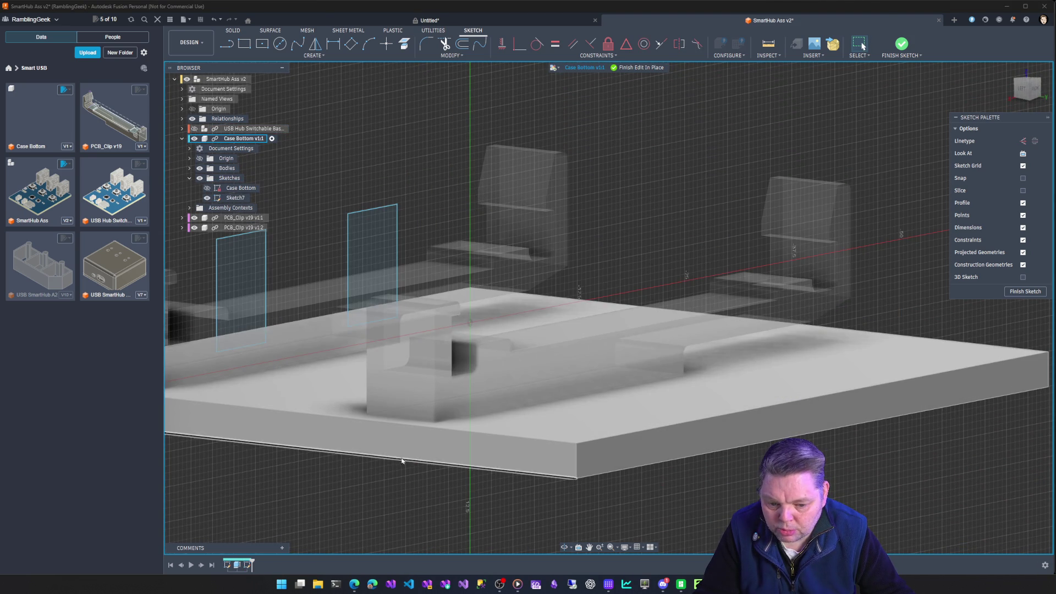
mouse_move(393, 458)
shift+middle_down()
mouse_move(542, 464)
mouse_move(797, 410)
shift+middle_up()
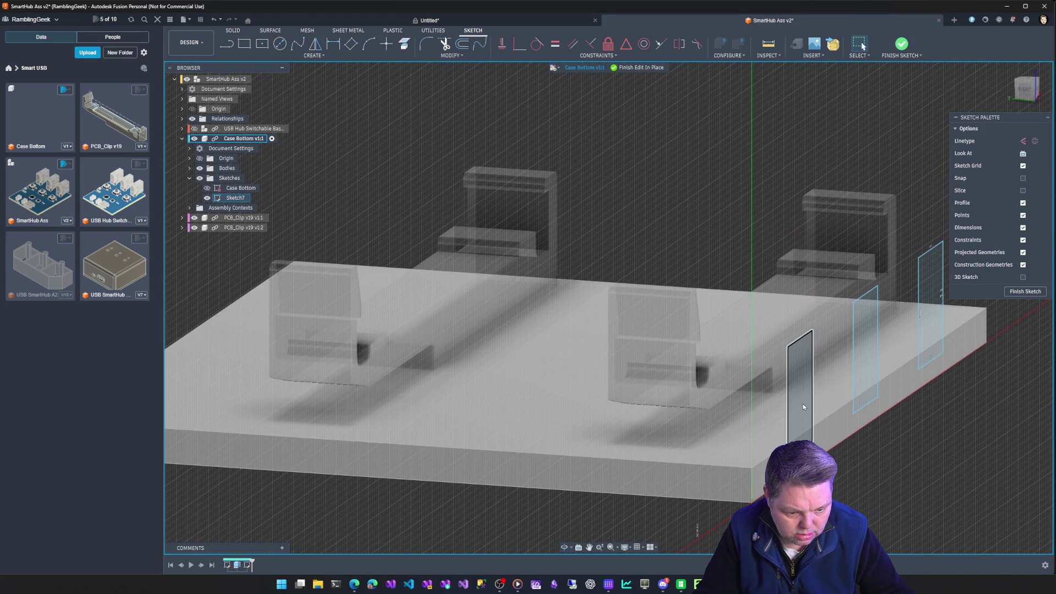
click(805, 405)
shift+click(860, 367)
shift+click(930, 333)
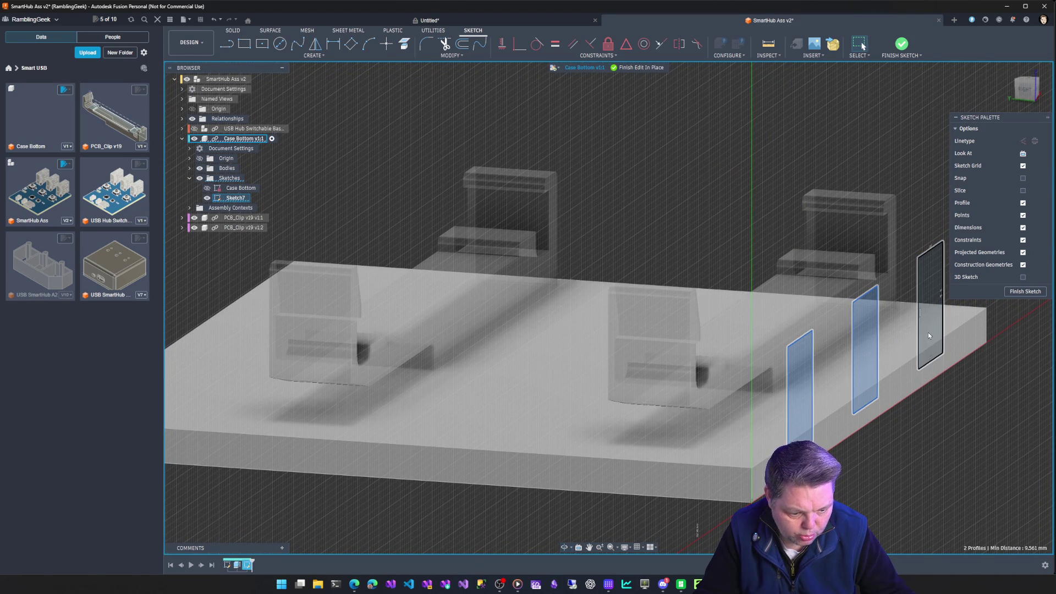
Start a 2.5 mm extrude of the three profiles and show the USB hub board to check it
key(e)
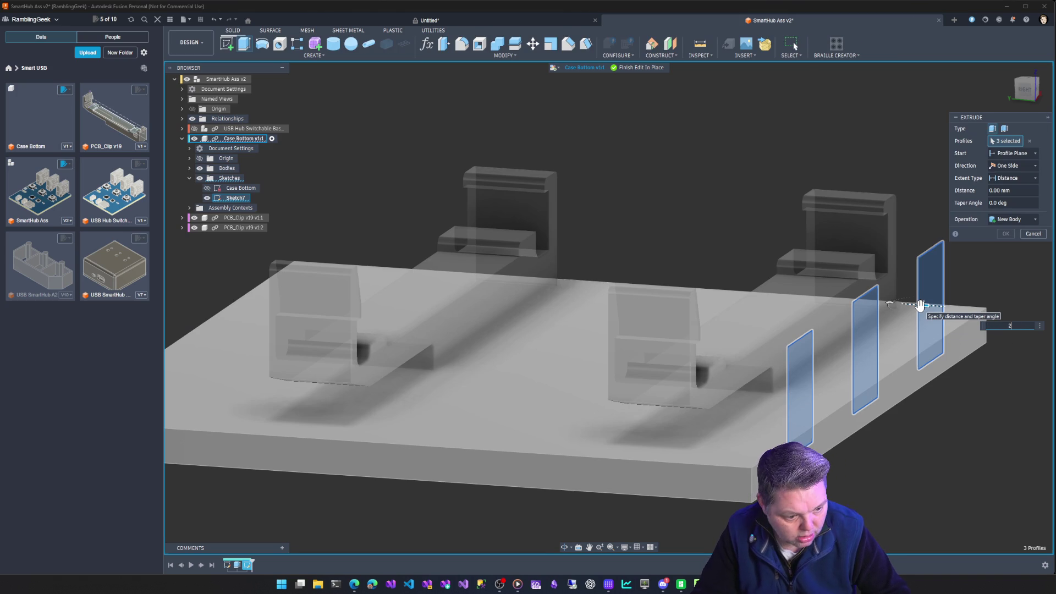
text(2.5)
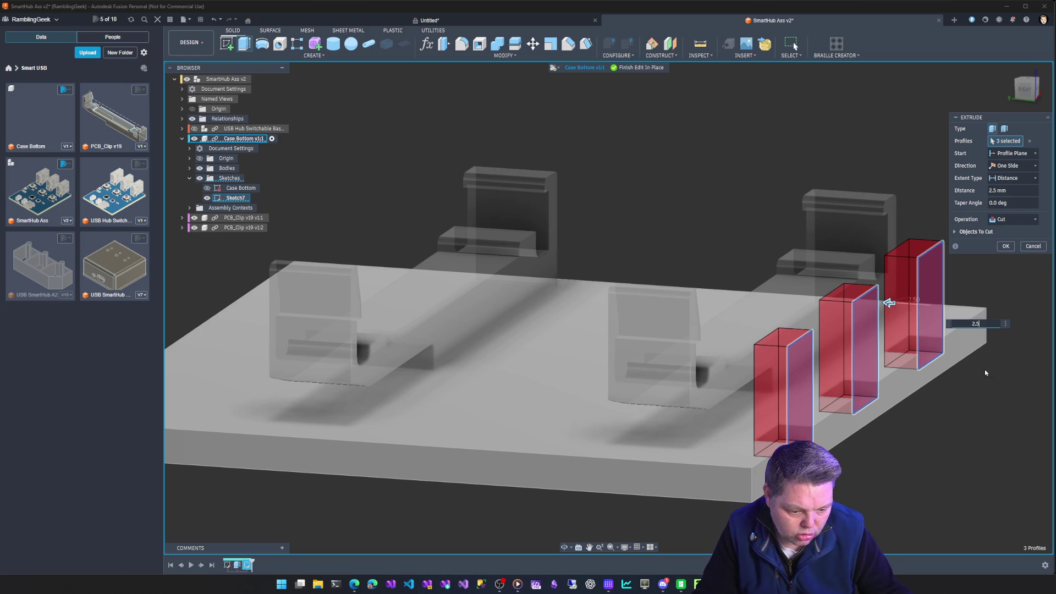
mouse_move(902, 499)
shift+middle_down()
mouse_move(605, 397)
mouse_move(340, 336)
shift+middle_up()
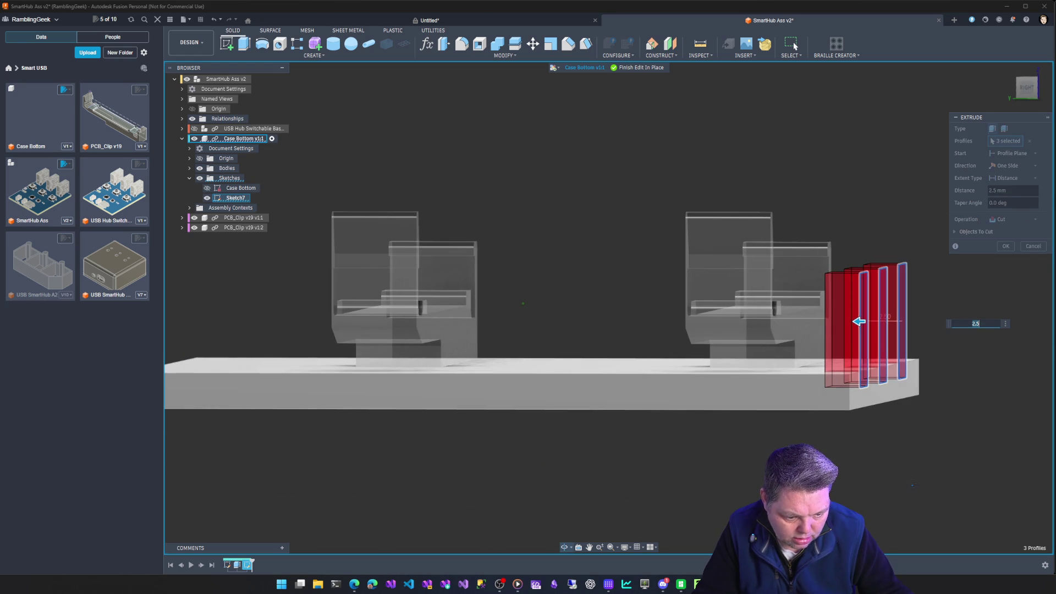
click(194, 129)
mouse_move(548, 374)
shift+middle_down()
mouse_move(542, 275)
mouse_move(578, 341)
mouse_move(550, 248)
shift+middle_up()
mouse_move(546, 210)
shift+middle_down()
mouse_move(485, 215)
mouse_move(664, 373)
mouse_move(504, 295)
shift+middle_up()
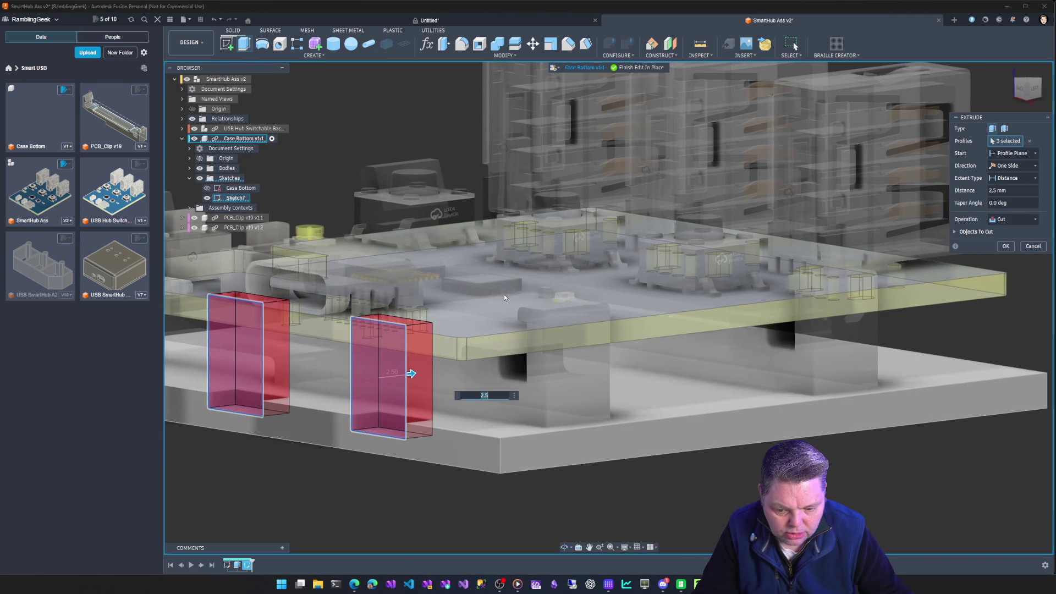
Cancel the cut and delete Sketch7 from Case Bottom
click(1033, 246)
shift+middle_drag(825, 385, 749, 452)
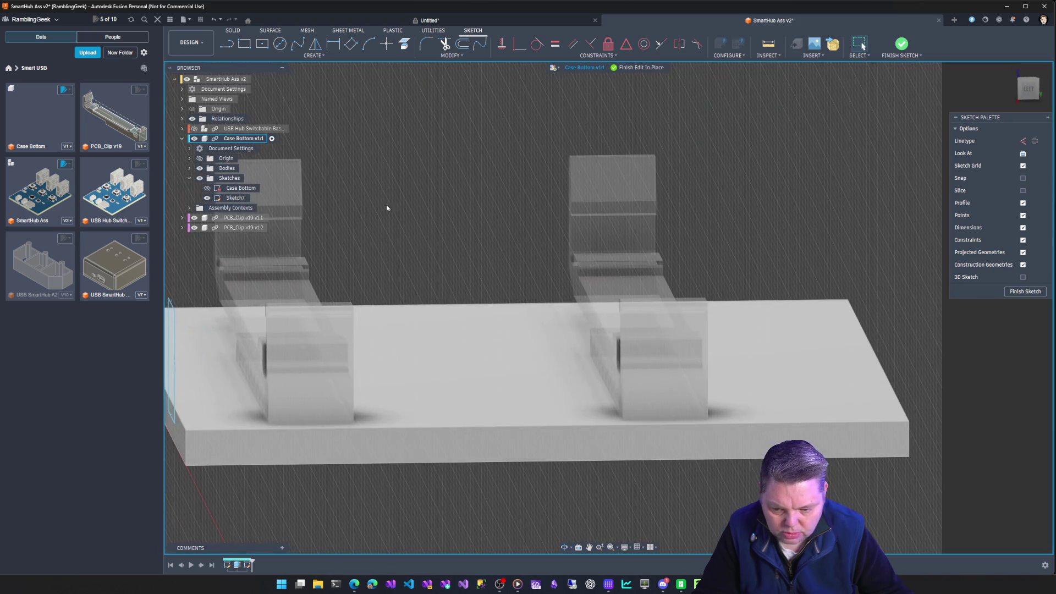
click(193, 129)
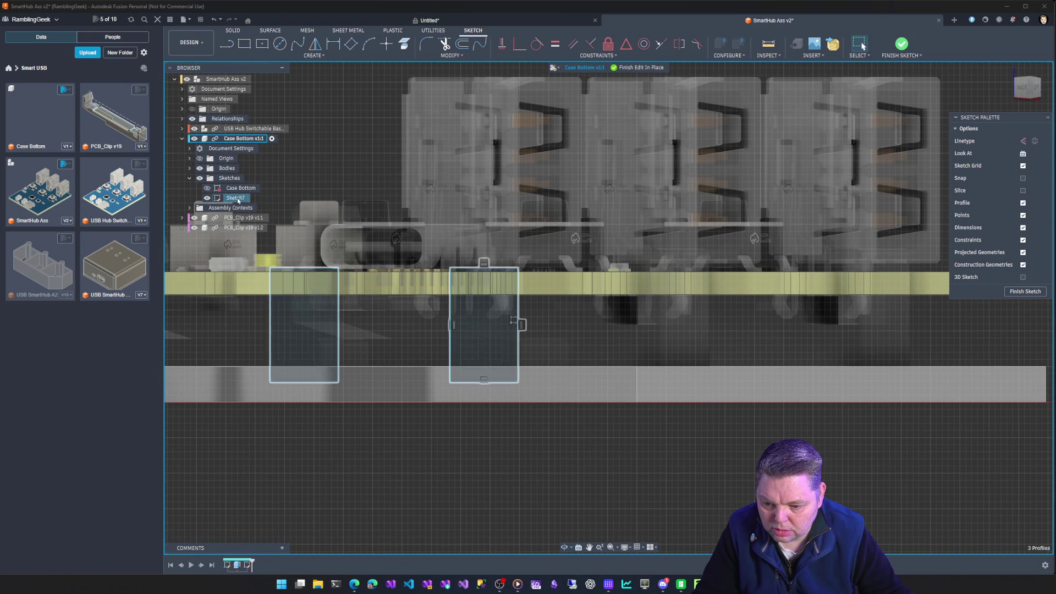
right_click(237, 198)
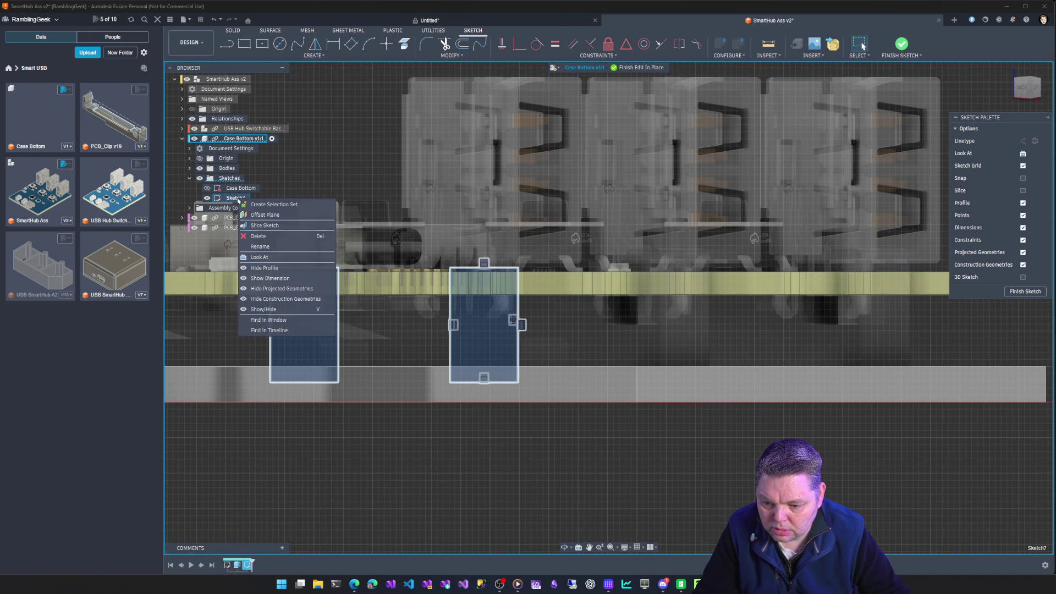
click(258, 236)
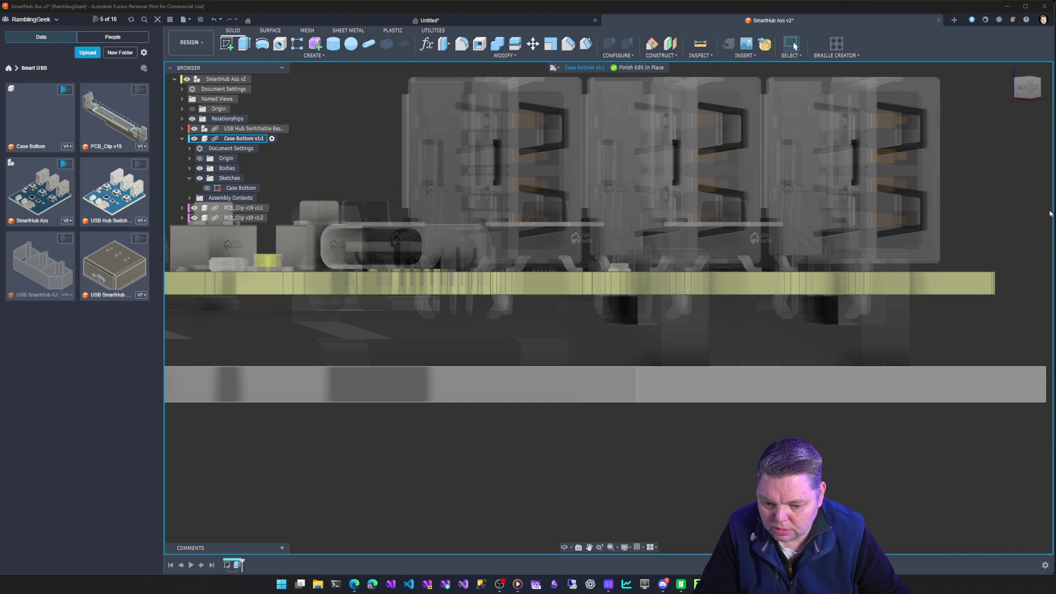
Switch to the front view and start a new sketch on the case bottom's front face
click(1011, 69)
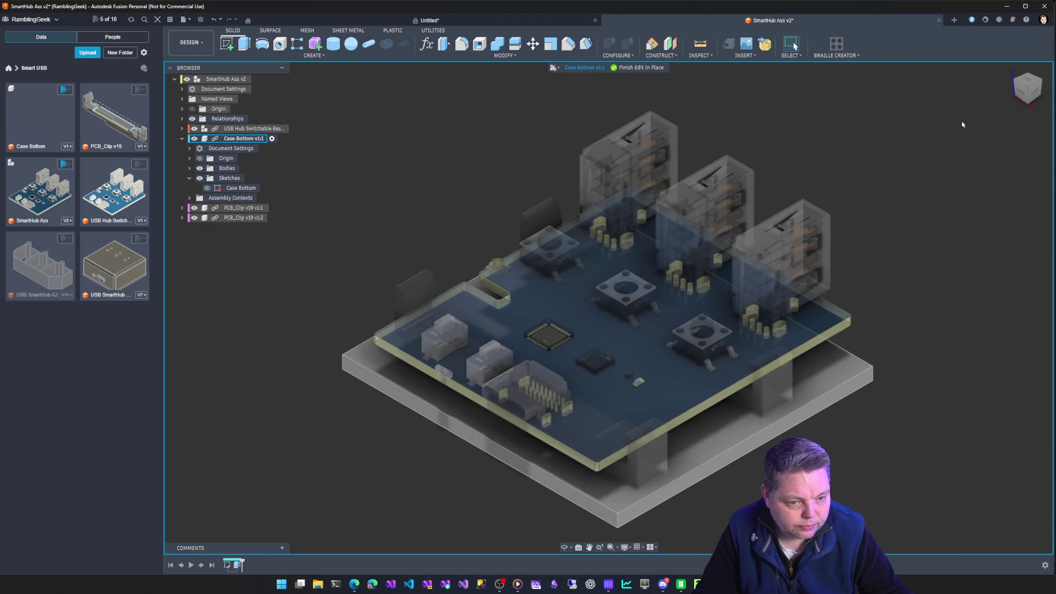
click(1028, 91)
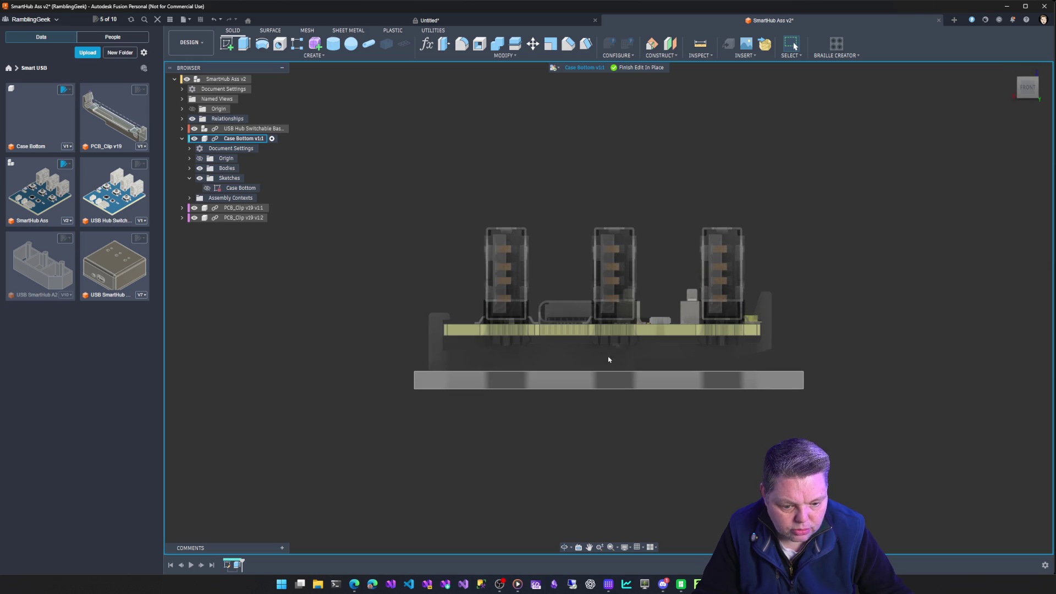
scroll(617, 353, up, 5)
click(522, 367)
click(226, 43)
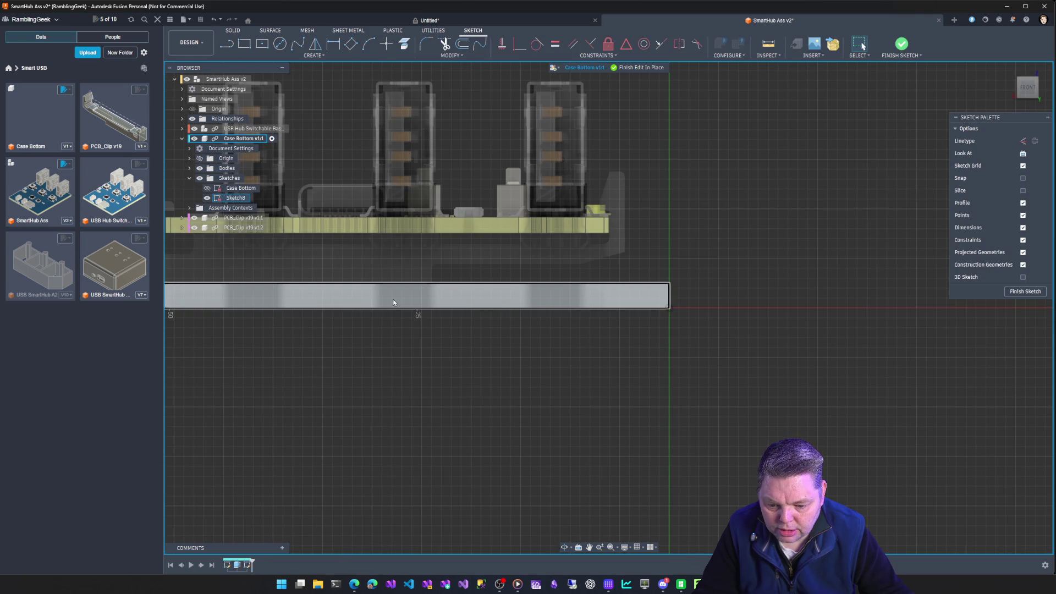
Draw a two-point rectangle from the case base up to the PCB underside
click(525, 332)
middle_drag(438, 378, 661, 429)
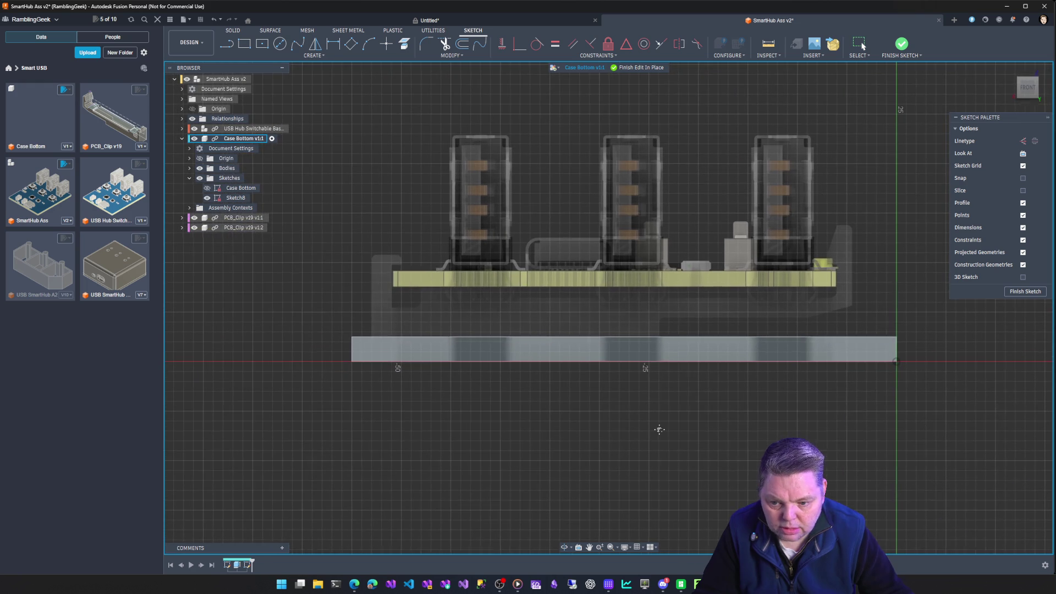
click(244, 43)
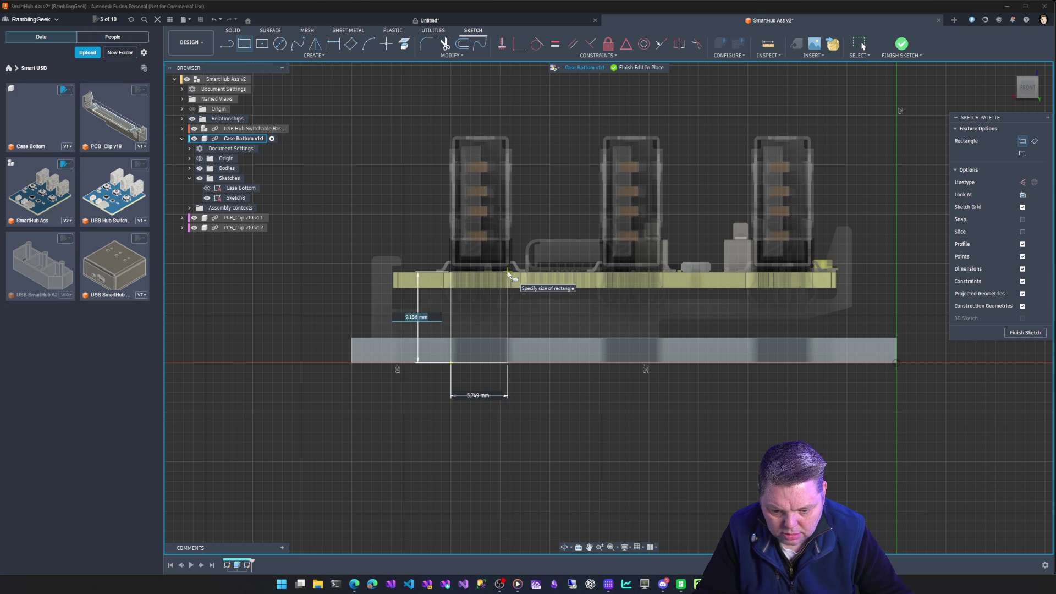
click(507, 271)
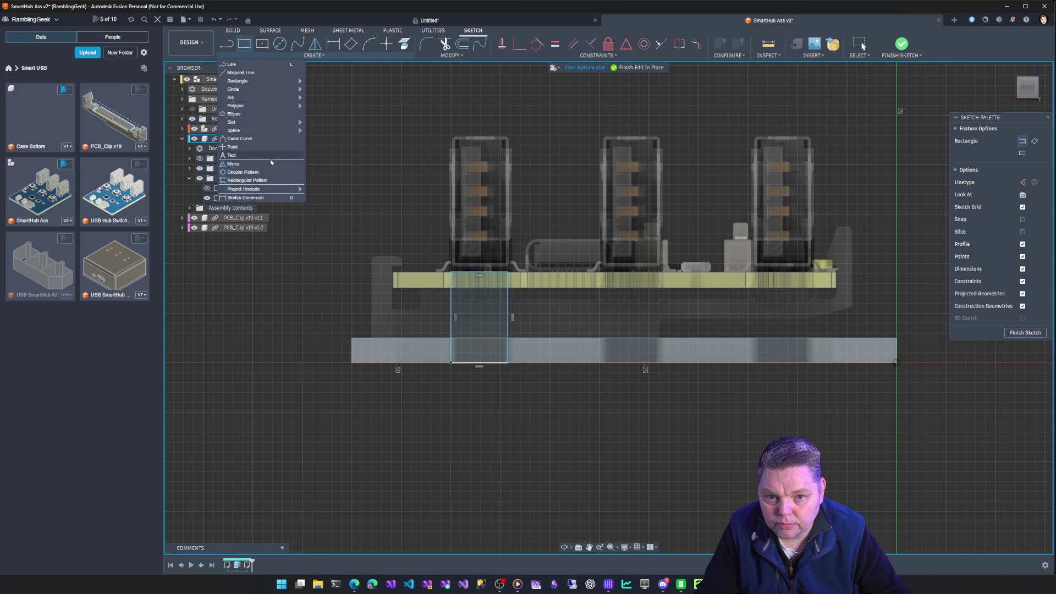
Pattern the rectangle 3 times to the right, about 30.7 mm apart, and inspect the result
click(364, 267)
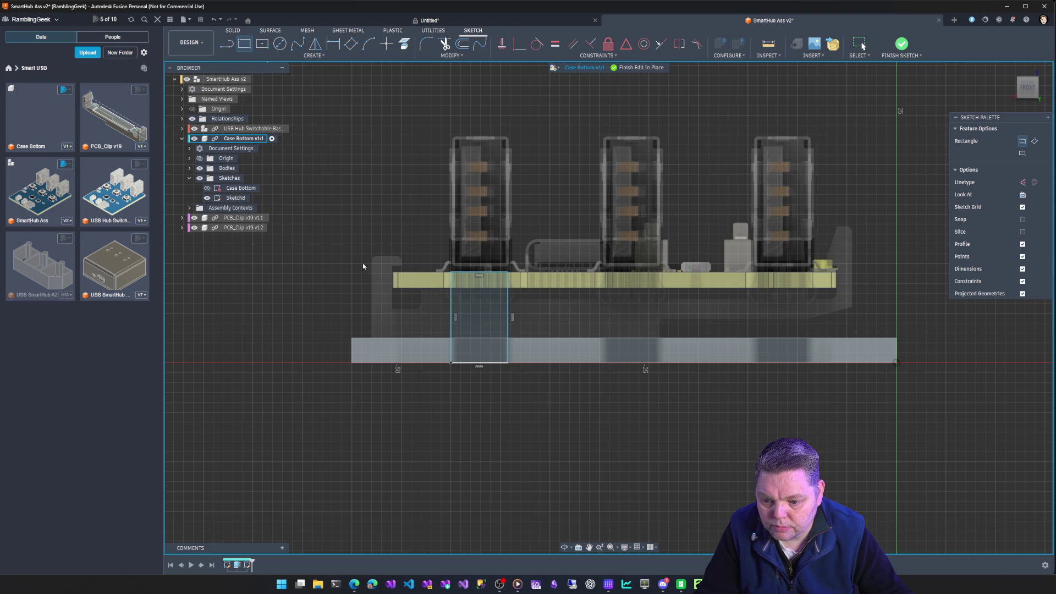
click(472, 275)
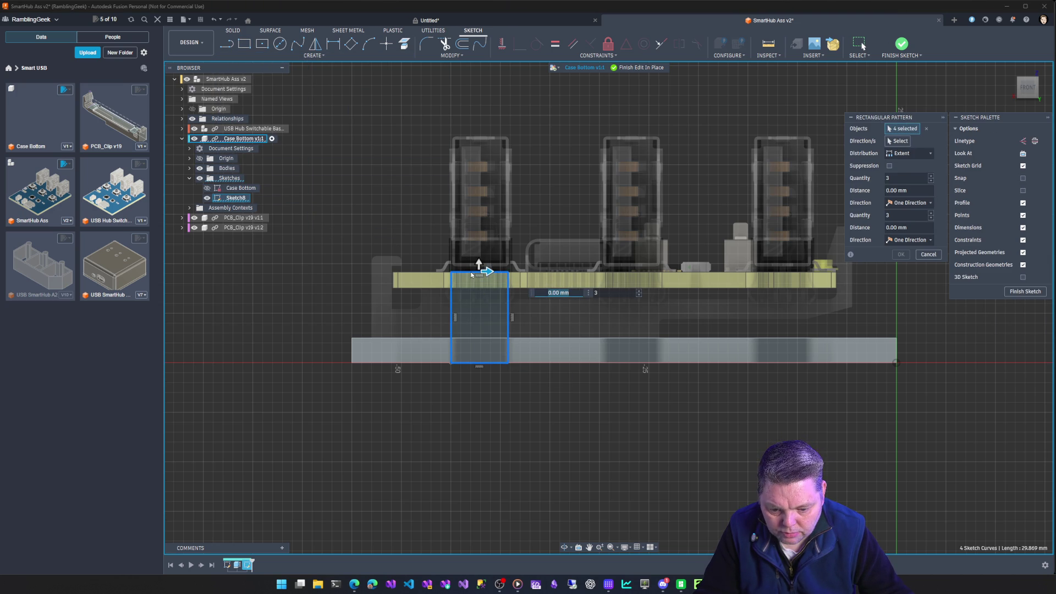
drag(489, 267, 793, 299)
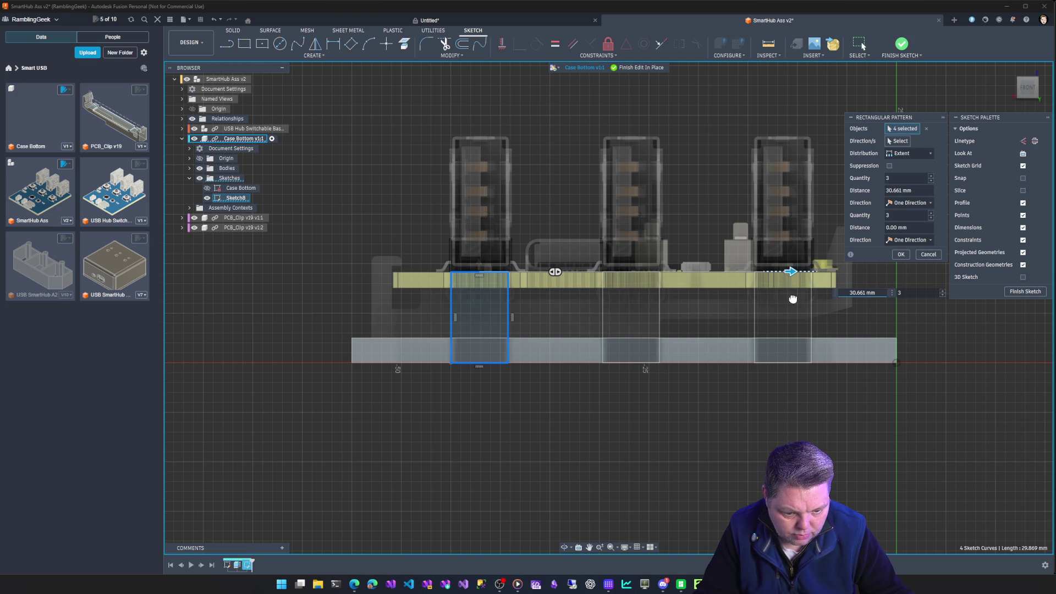
drag(794, 299, 793, 297)
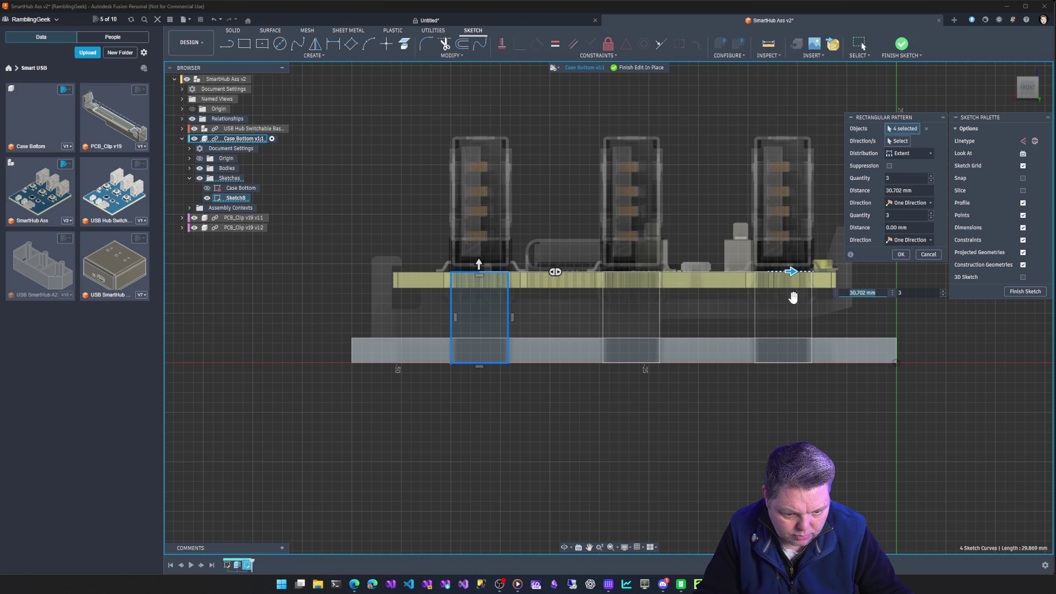
click(901, 254)
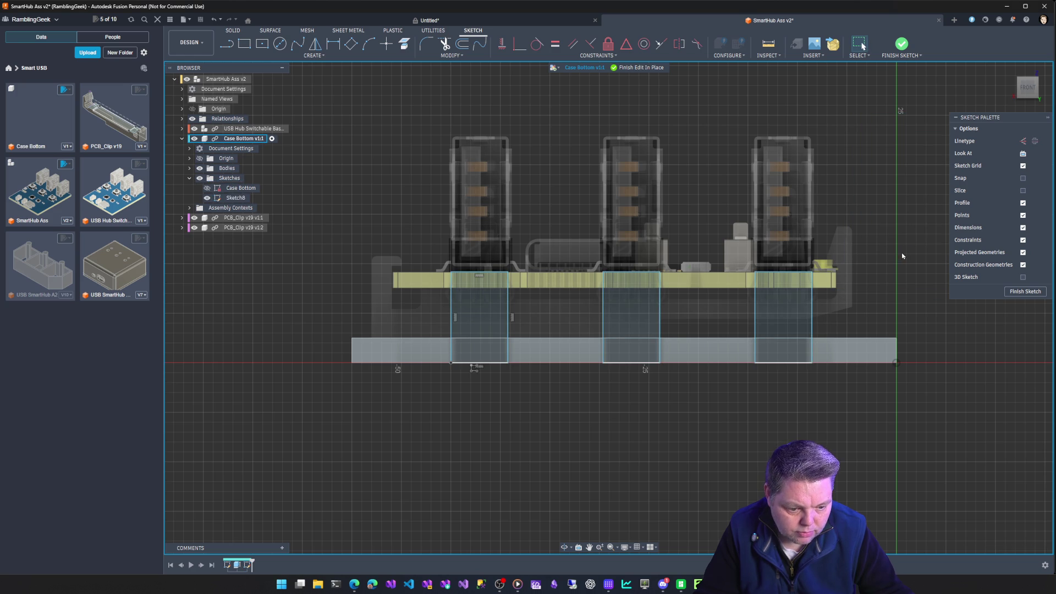
shift+middle_drag(902, 258, 935, 264)
shift+middle_drag(551, 330, 644, 322)
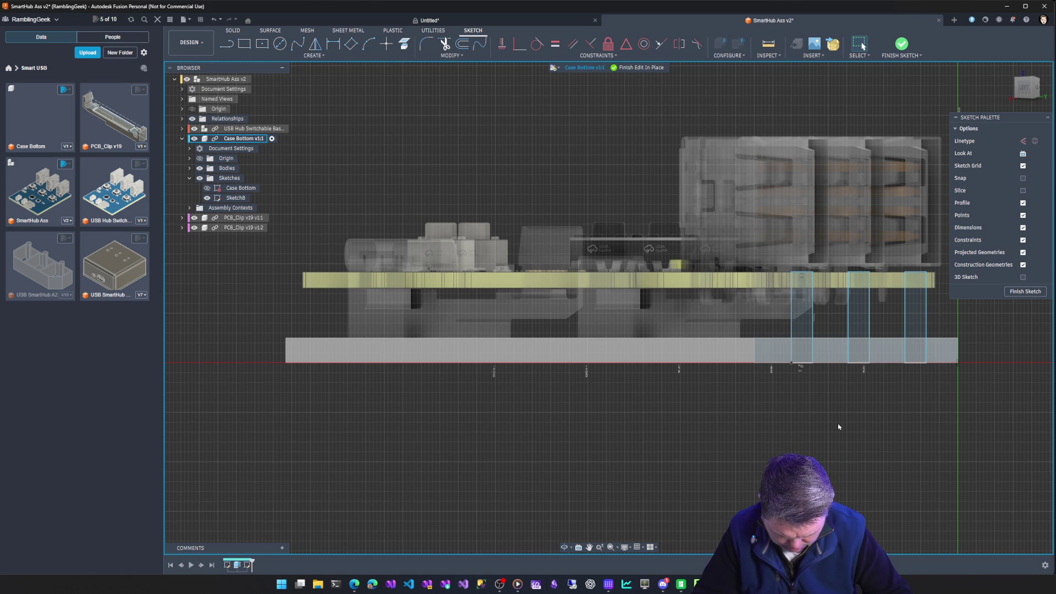
mouse_move(837, 424)
shift+middle_down()
mouse_move(862, 393)
mouse_move(750, 434)
mouse_move(709, 432)
mouse_move(727, 475)
mouse_move(700, 482)
shift+middle_up()
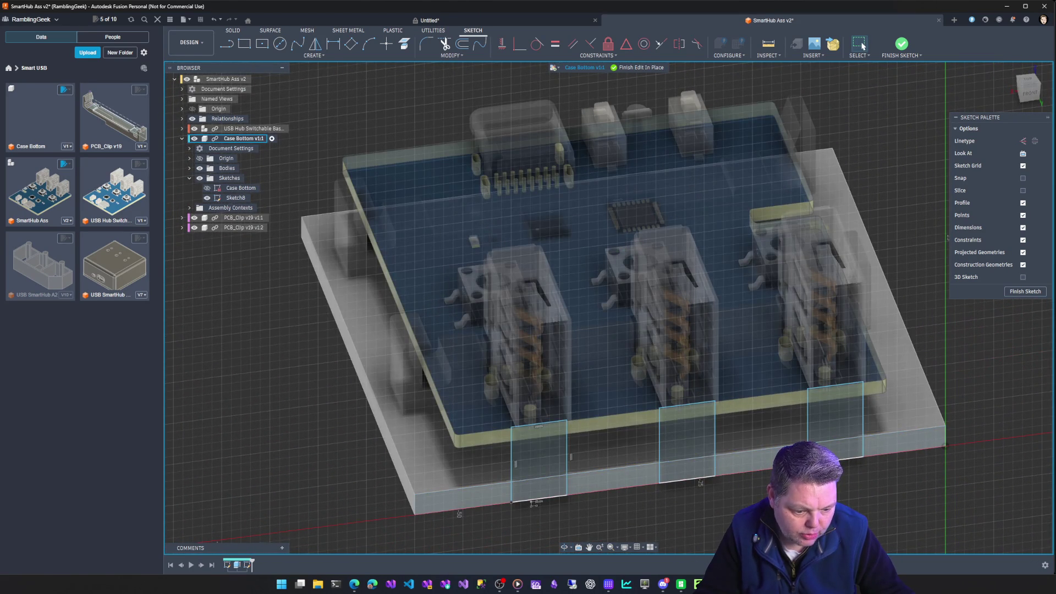
Select the upper and lower profiles under each of the three USB ports and finish the sketch
click(536, 466)
shift+click(540, 490)
shift+click(672, 443)
shift+click(685, 472)
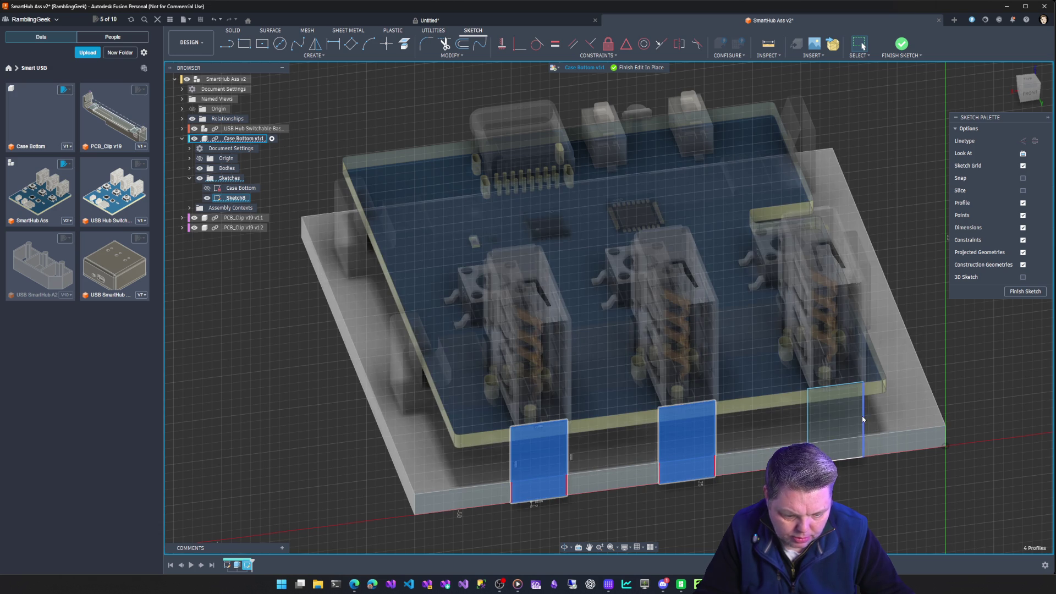
shift+click(836, 413)
shift+click(839, 447)
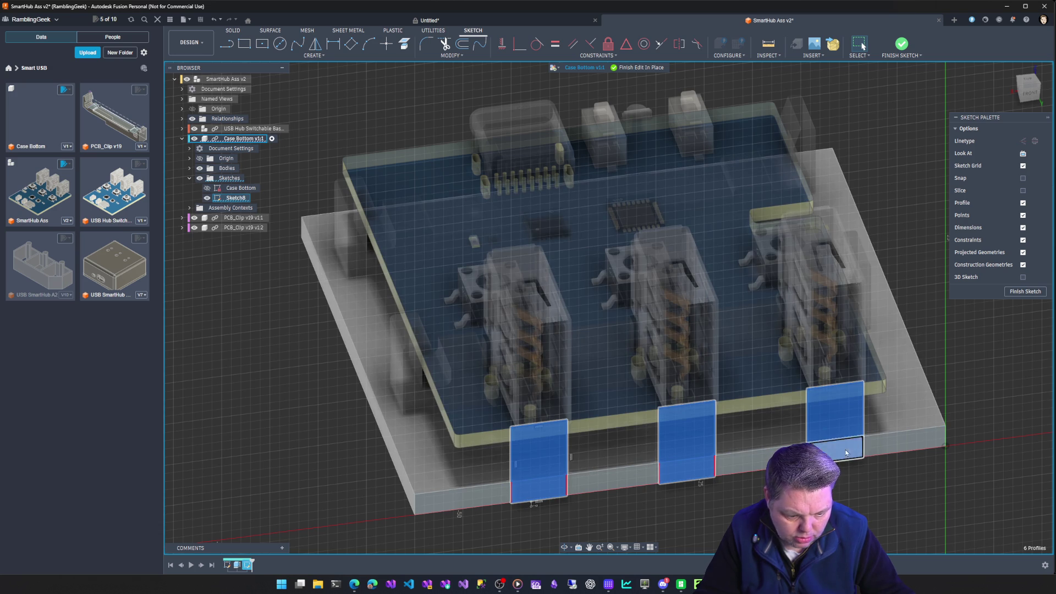
click(1026, 292)
Extrude the six profiles 2.5 mm as a Join into the case body
key(e)
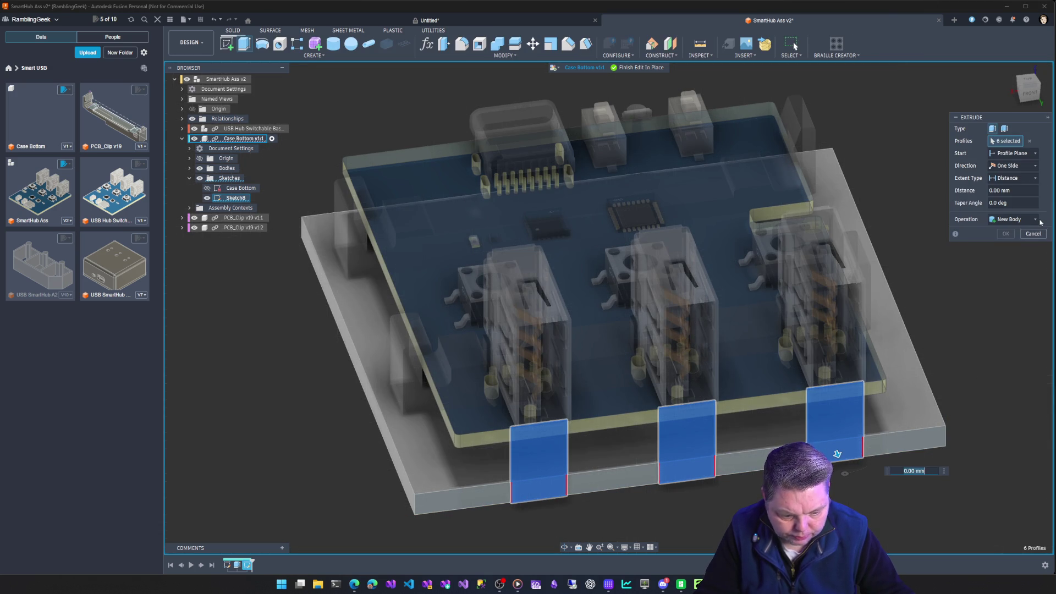
click(1035, 219)
click(1013, 229)
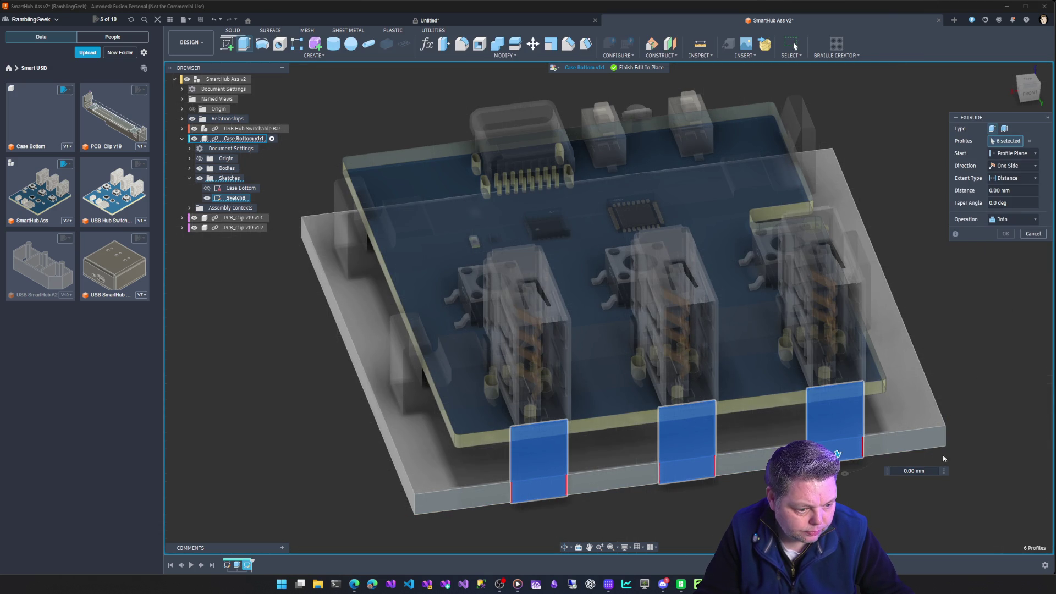
shift+middle_drag(842, 462, 920, 376)
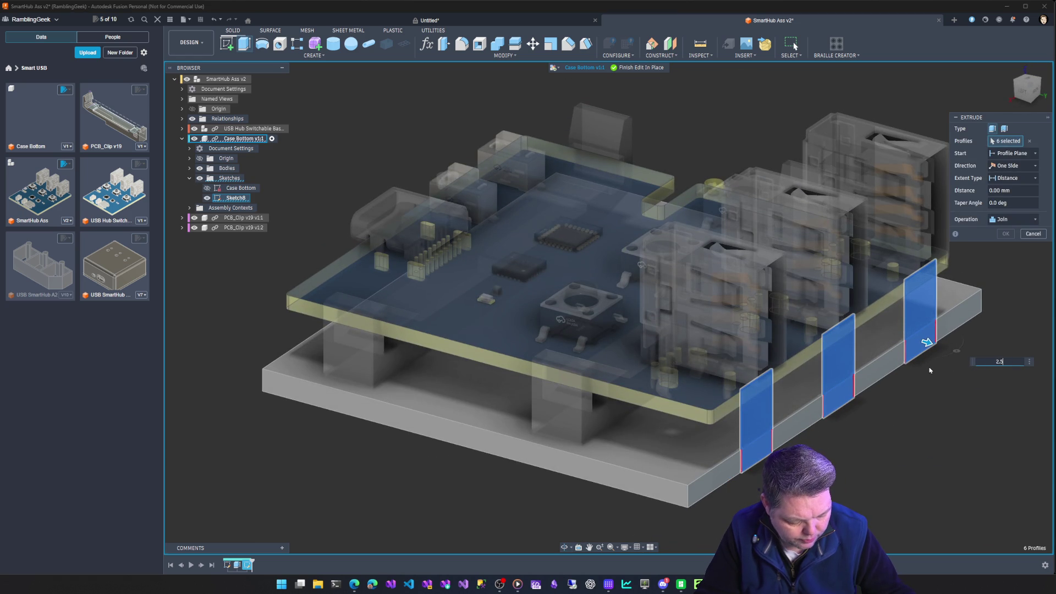
key(Return)
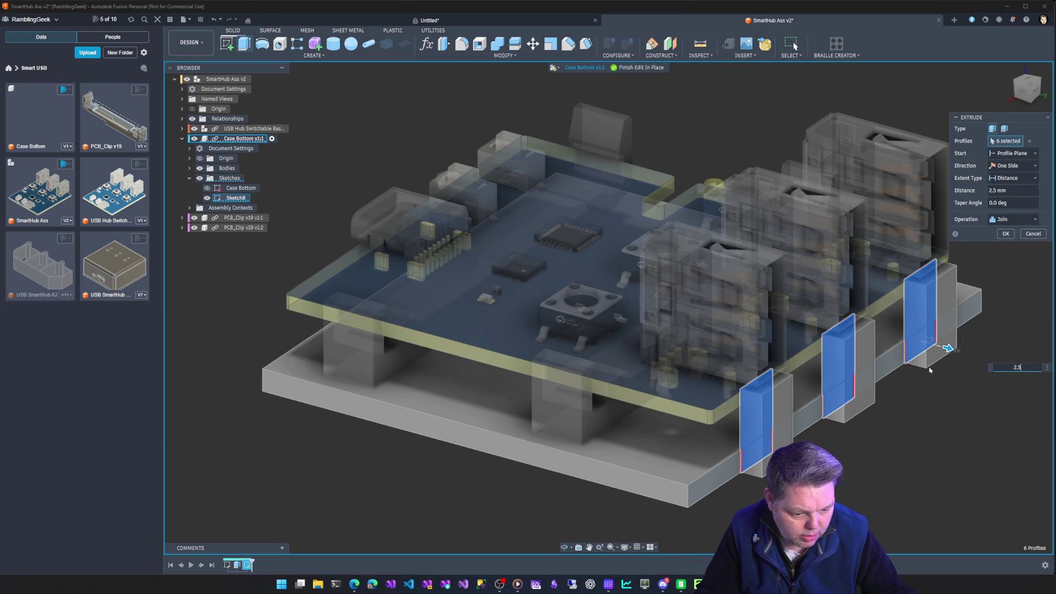
key(Return)
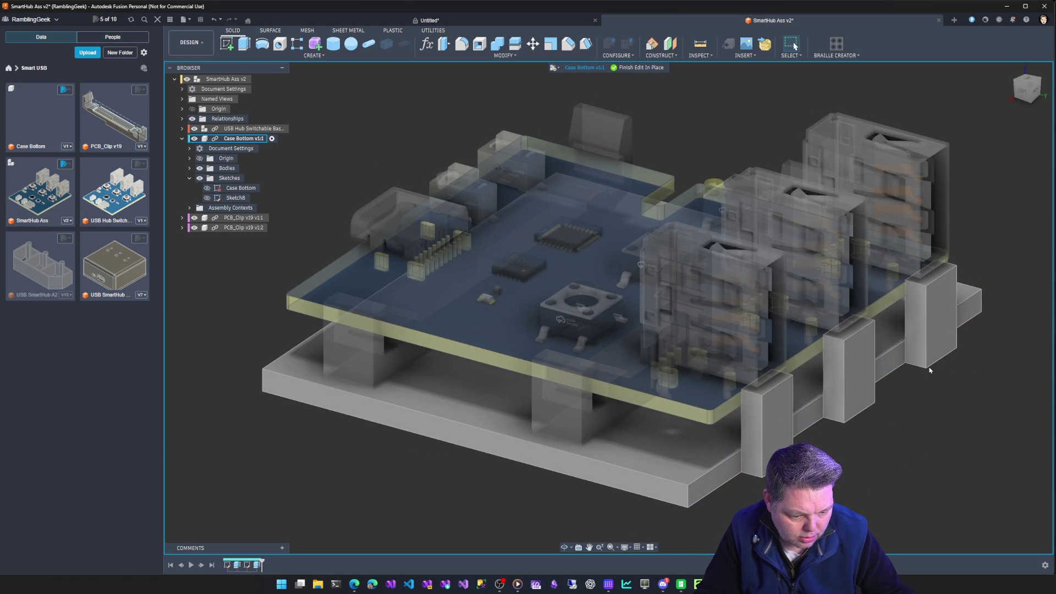
mouse_move(615, 363)
shift+middle_down()
mouse_move(550, 363)
mouse_move(550, 342)
mouse_move(550, 352)
shift+middle_up()
shift+middle_drag(304, 448, 309, 455)
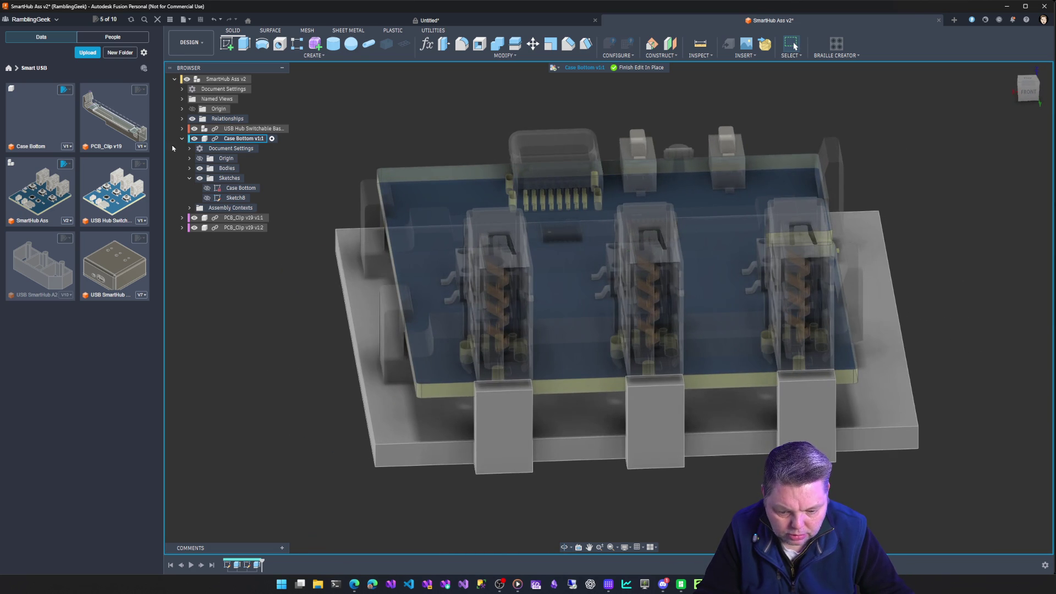
Change the Case Bottom's Len parameter from 51 mm to 52.5 mm
right_click(231, 188)
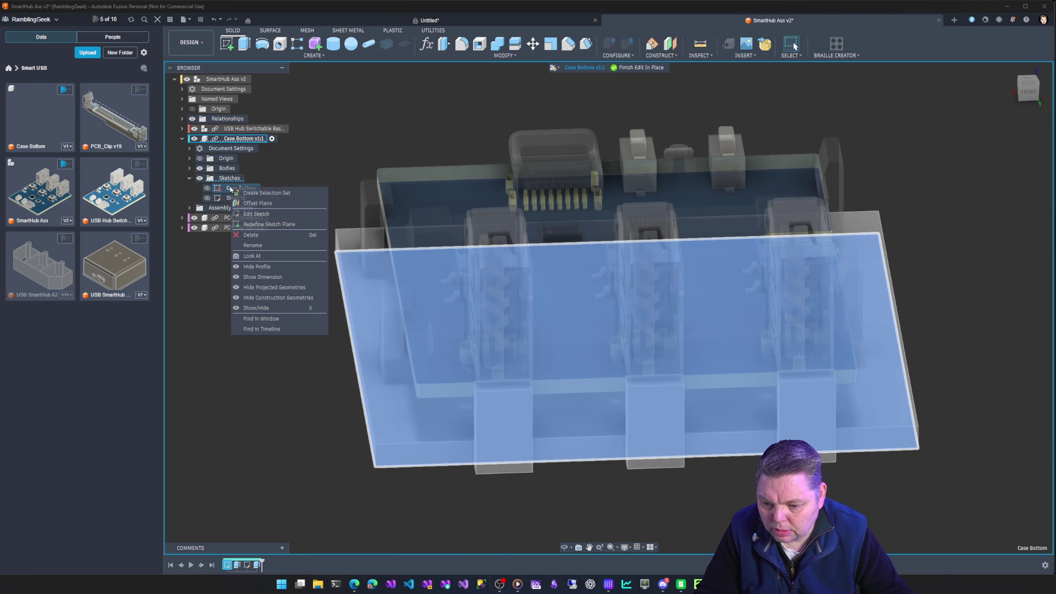
click(427, 44)
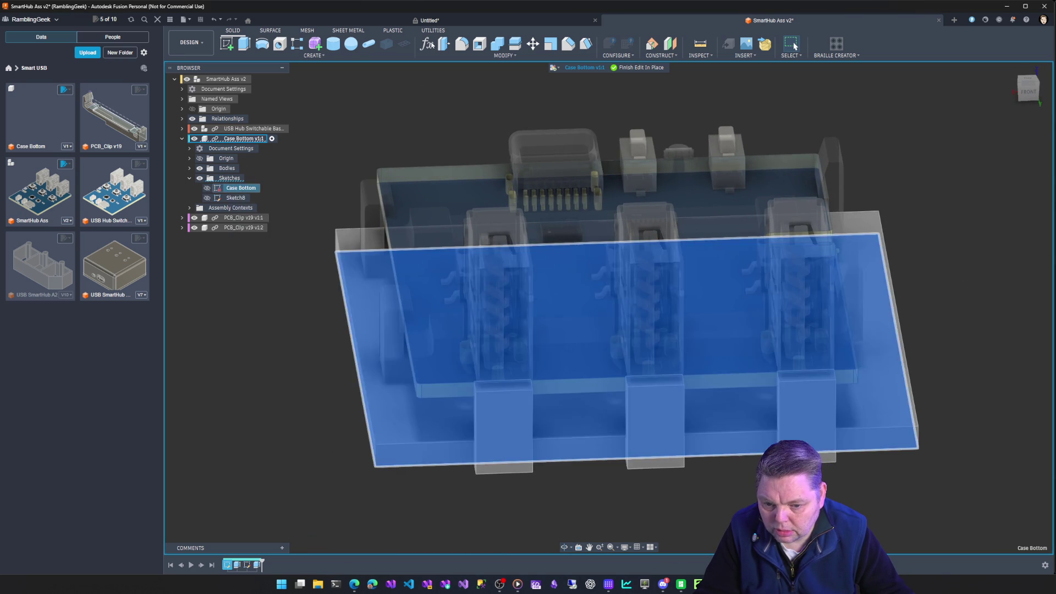
drag(384, 237, 443, 232)
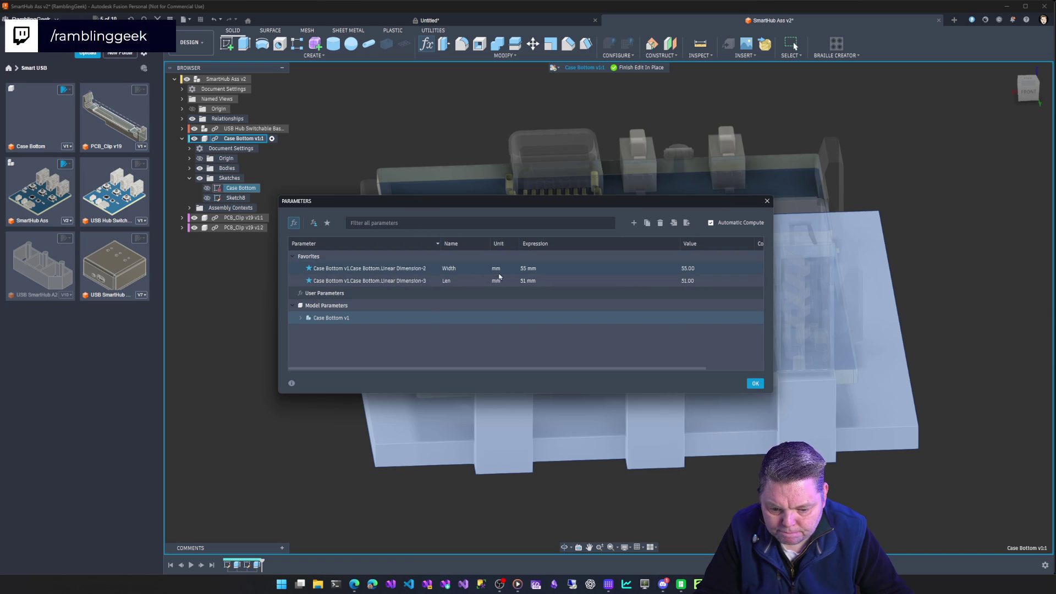
click(526, 281)
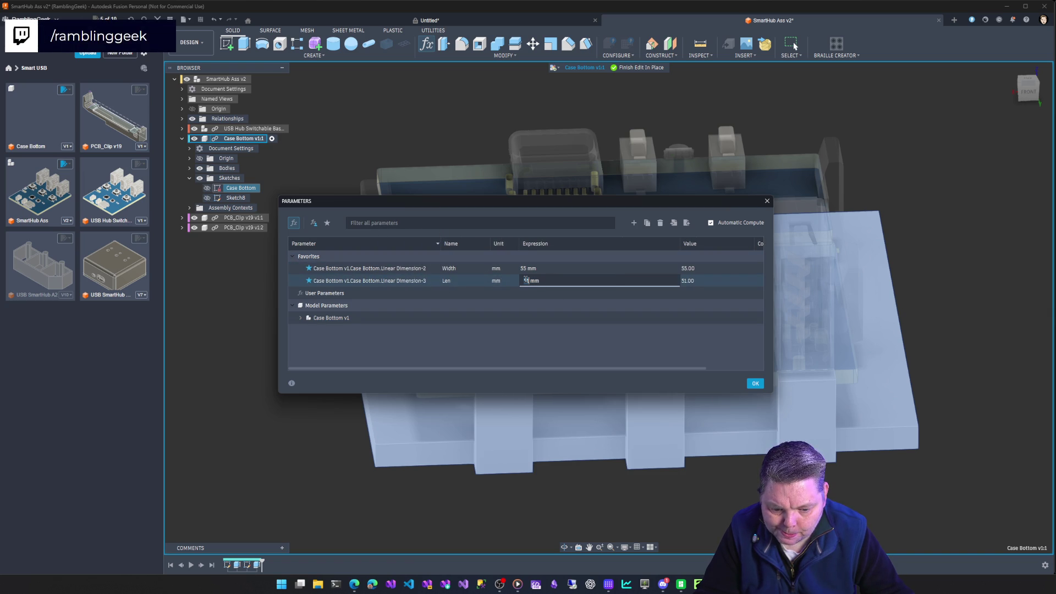
key(BackSpace)
key(BackSpace)
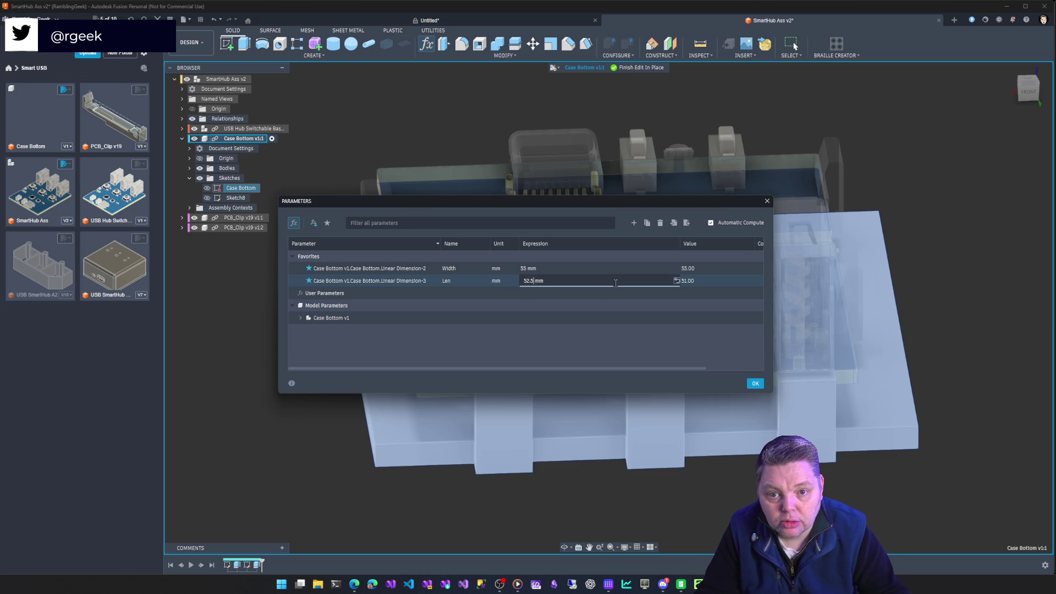
key(Return)
key(Return)
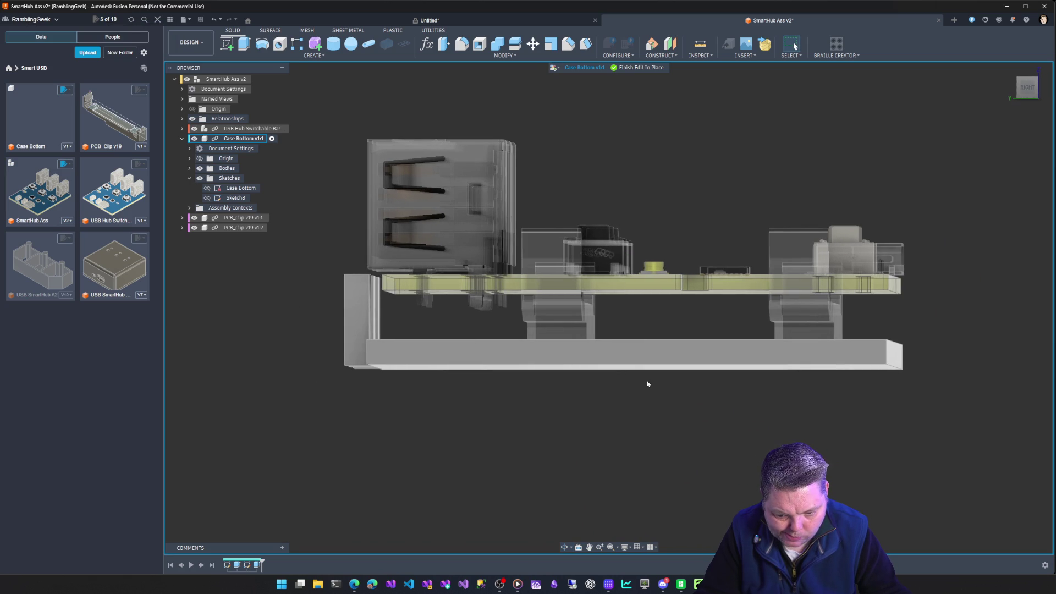
Set Len to 55 mm in Change Parameters and apply the change
click(428, 45)
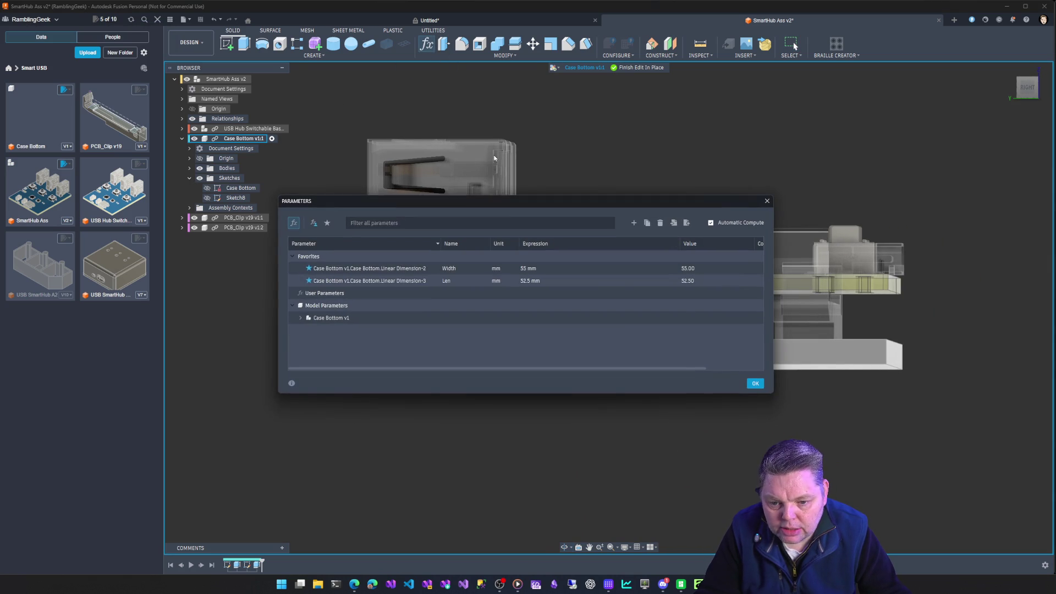
click(525, 281)
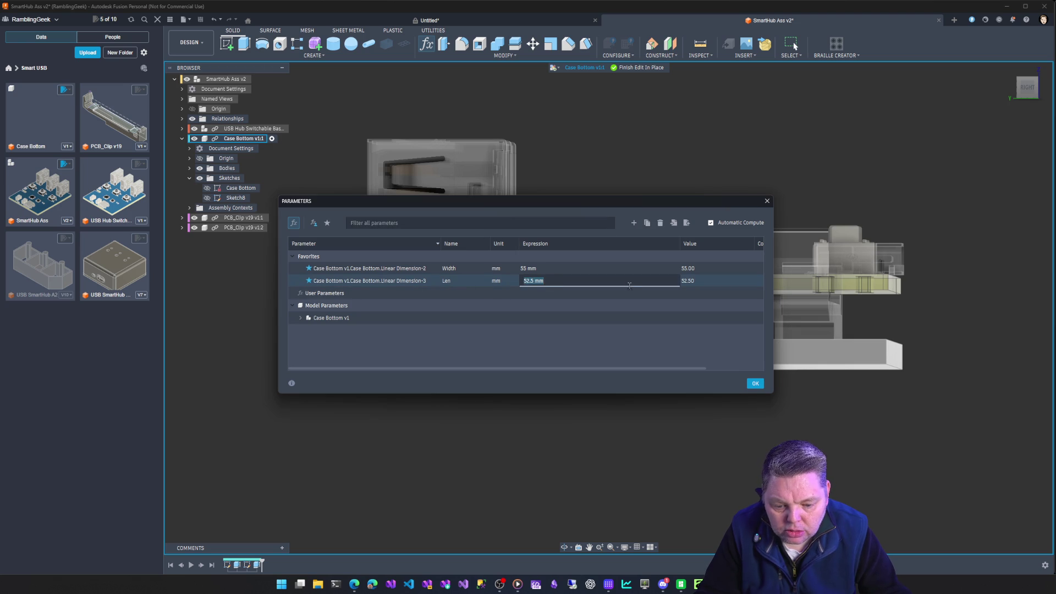
text(5)
key(Return)
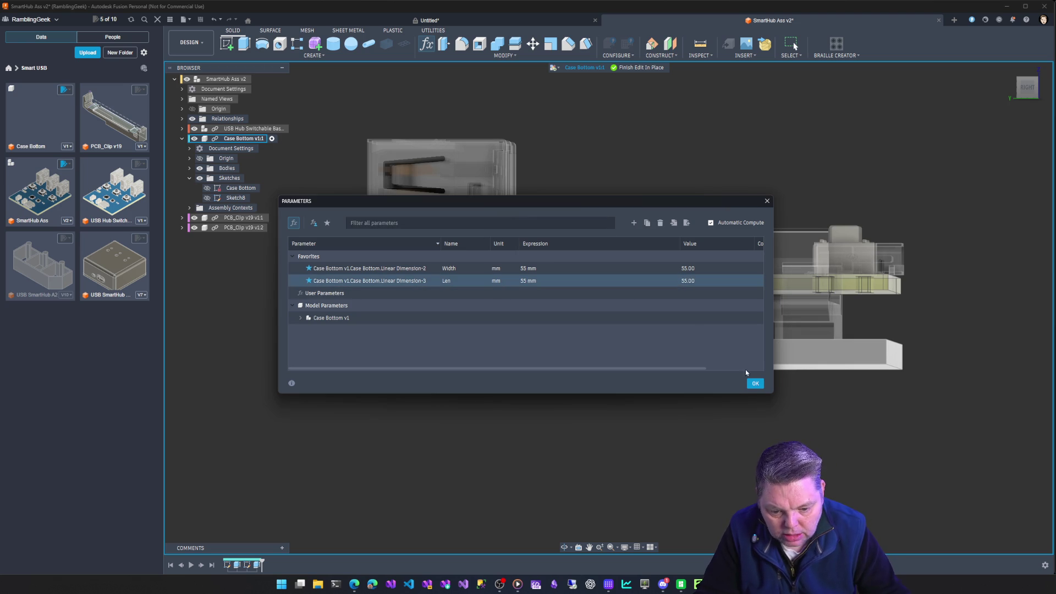
click(755, 383)
mouse_move(405, 431)
shift+middle_down()
mouse_move(427, 438)
mouse_move(163, 224)
shift+middle_up()
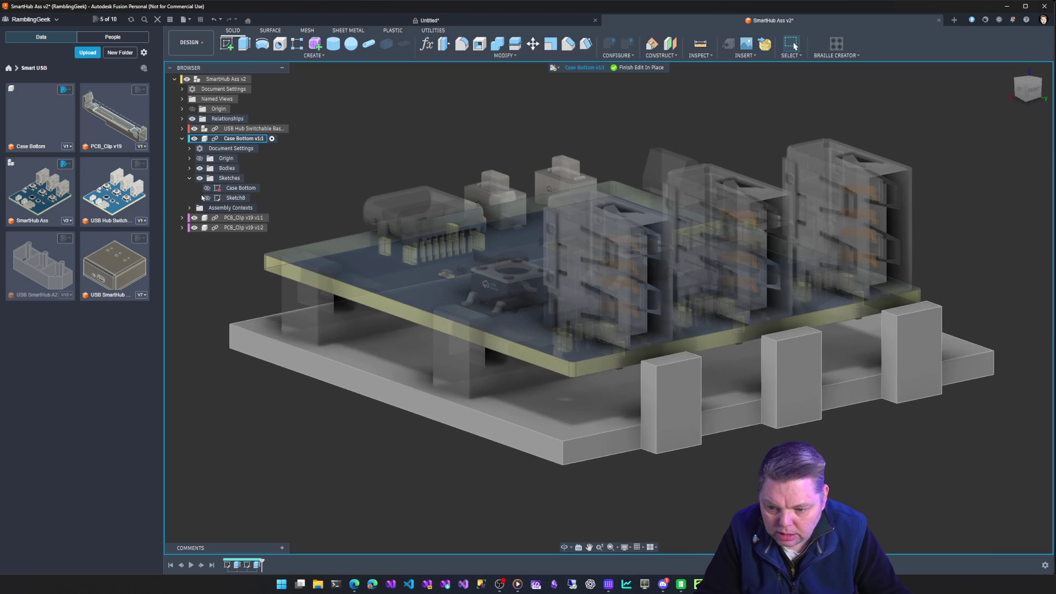
Expand Bodies, pick a pillar's front face, and start a sketch on it with S
click(189, 168)
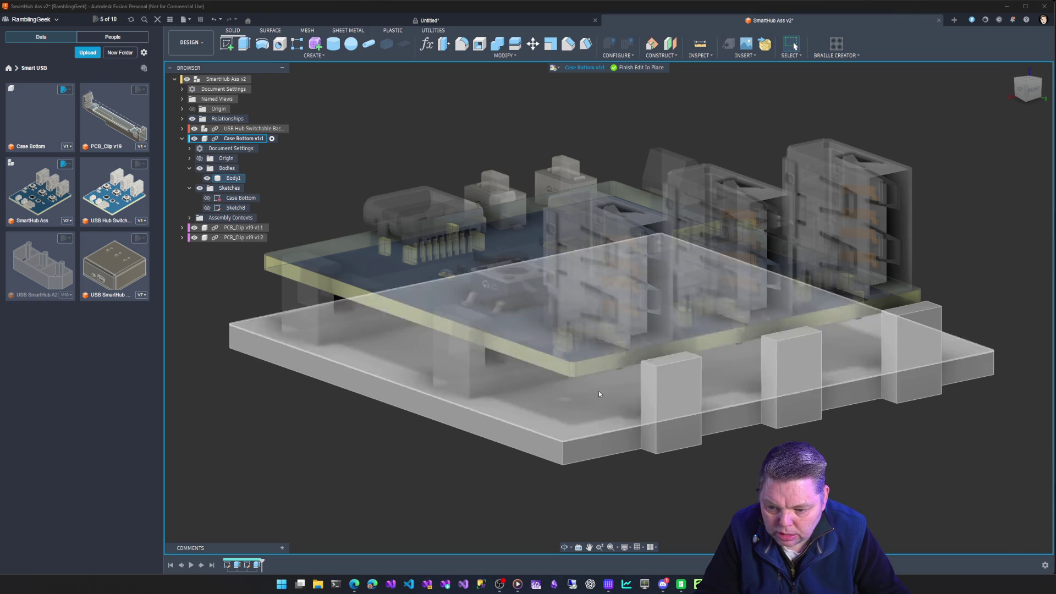
click(680, 417)
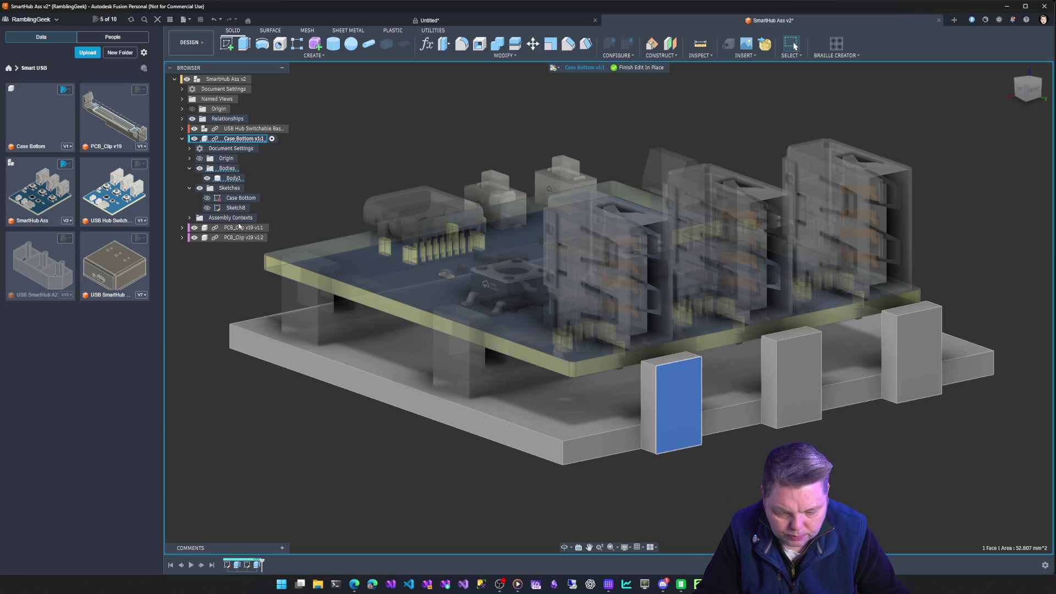
key(s)
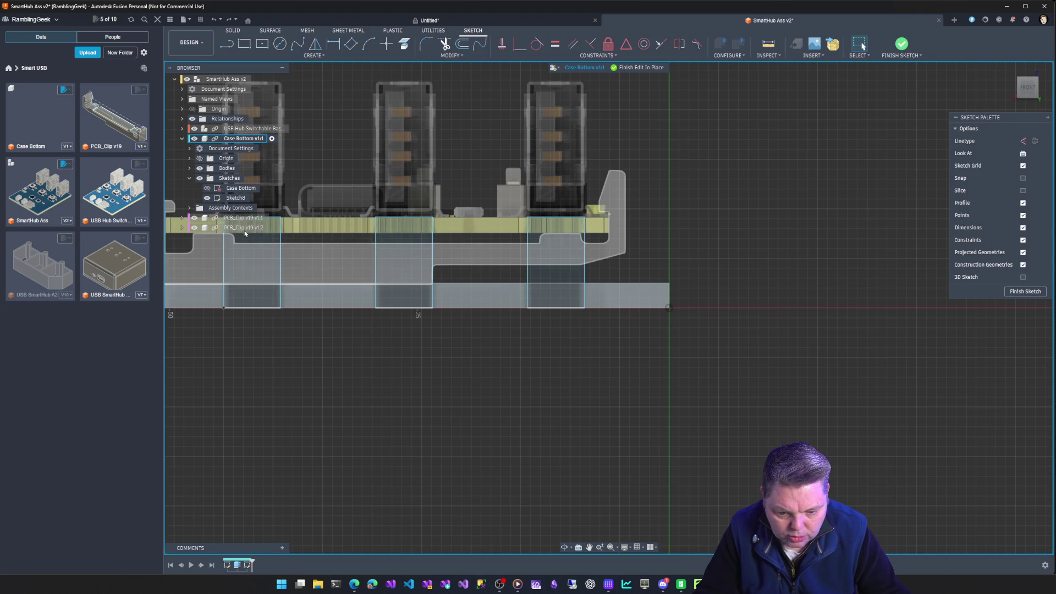
mouse_move(382, 328)
shift+middle_down()
mouse_move(495, 336)
mouse_move(690, 289)
mouse_move(392, 328)
shift+middle_up()
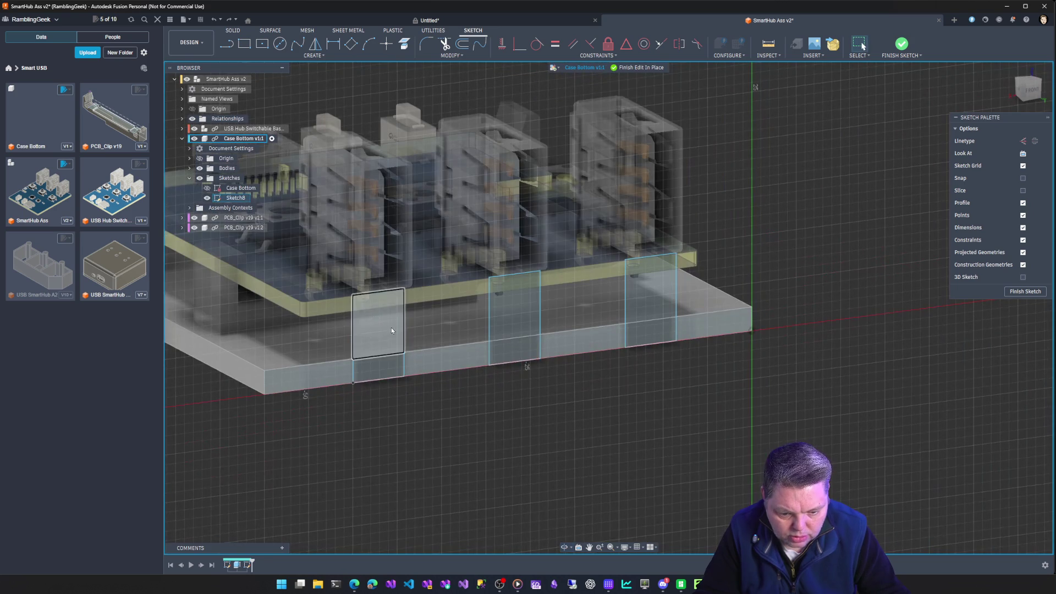
Extrude the first five selected pillar profiles by -2.5 mm
click(390, 365)
click(390, 366)
click(512, 354)
click(507, 309)
click(653, 306)
key(e)
text(-2.5)
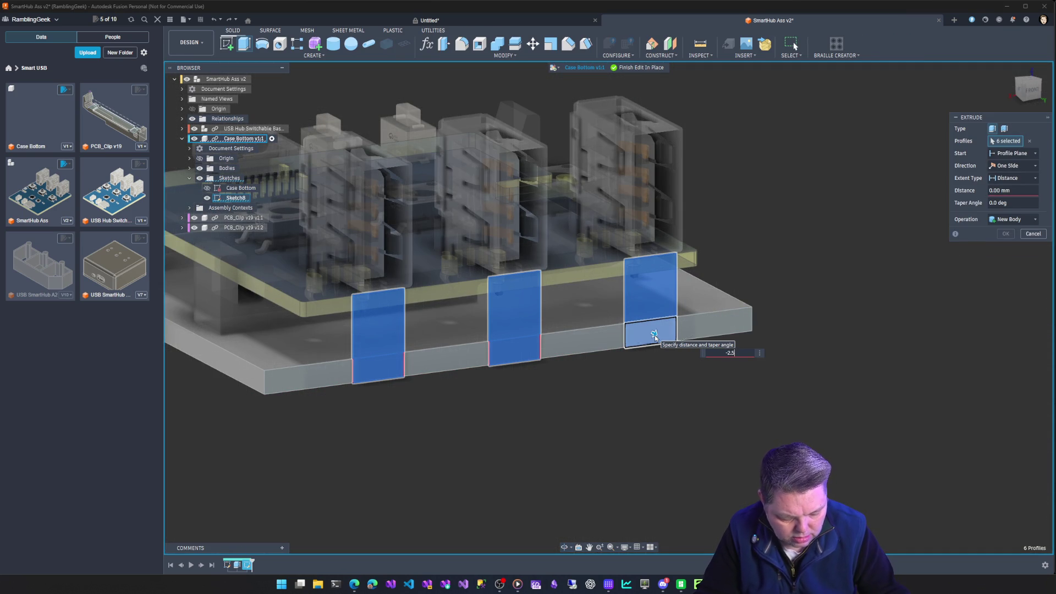
key(Return)
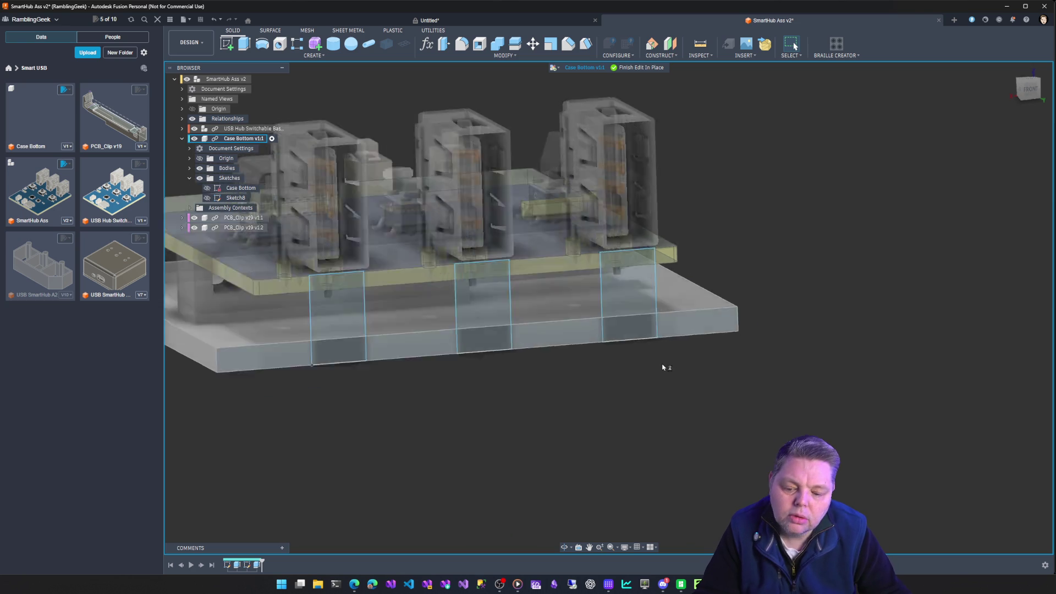
Extrude the six pillar profiles -2.5 mm into the case floor as a Join with Case Bottom
click(242, 248)
shift+click(245, 296)
shift+click(396, 250)
shift+click(404, 297)
shift+click(551, 259)
shift+click(572, 299)
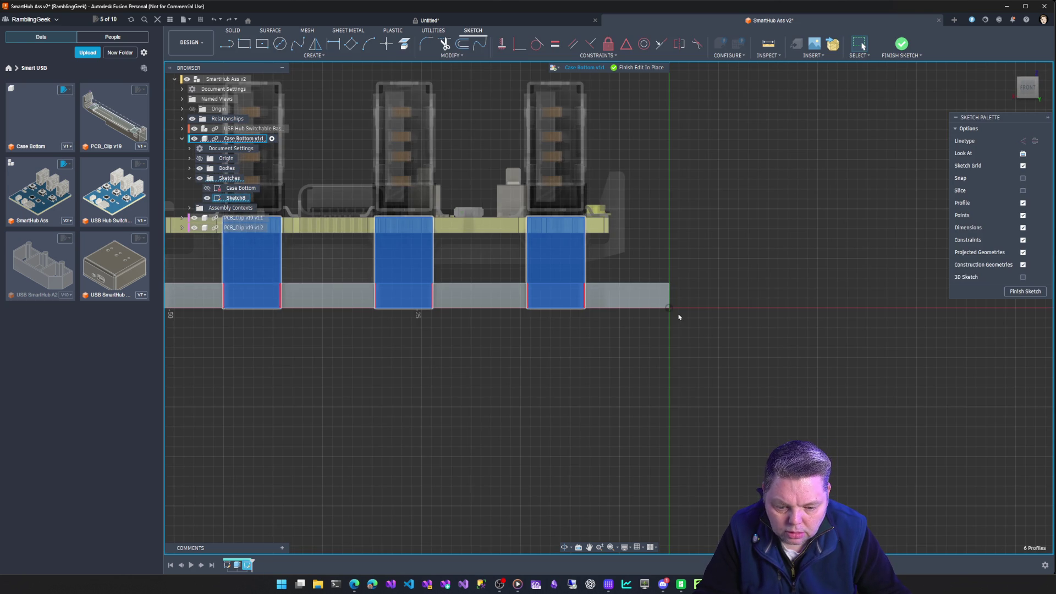
shift+middle_drag(627, 297, 665, 302)
key(e)
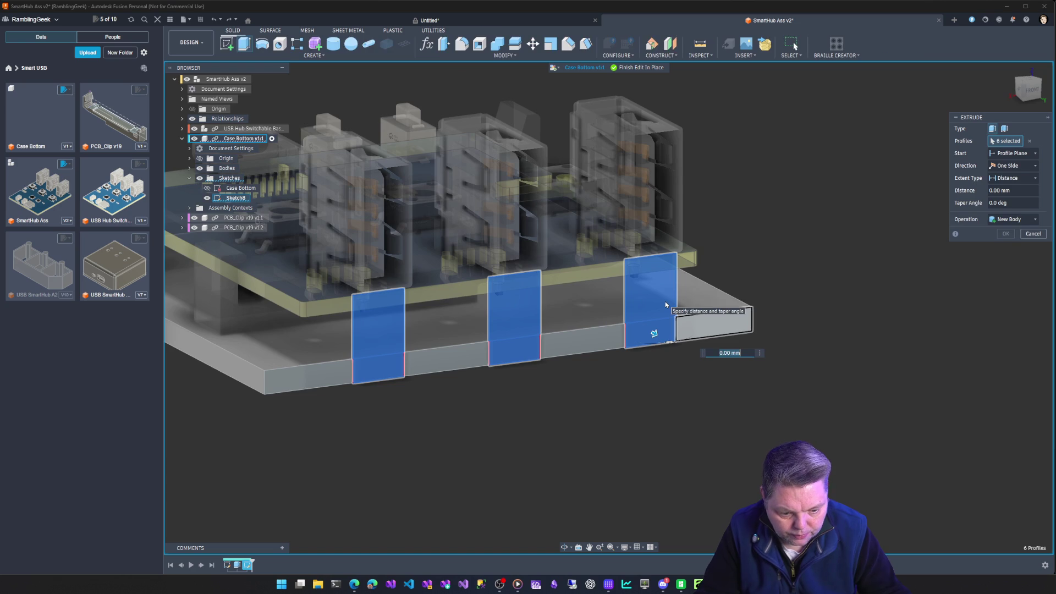
text(.5)
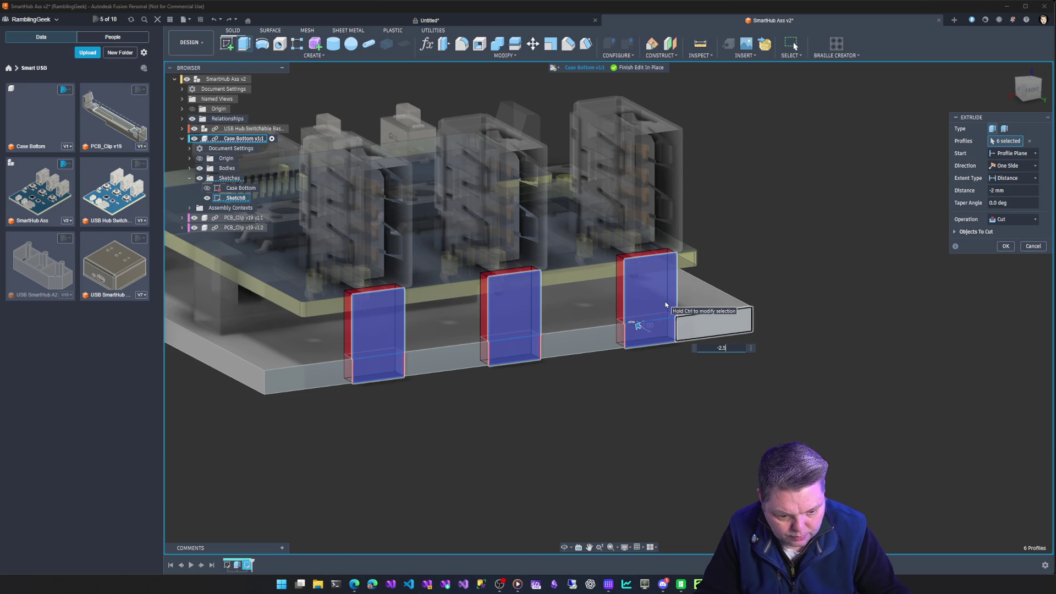
click(1005, 221)
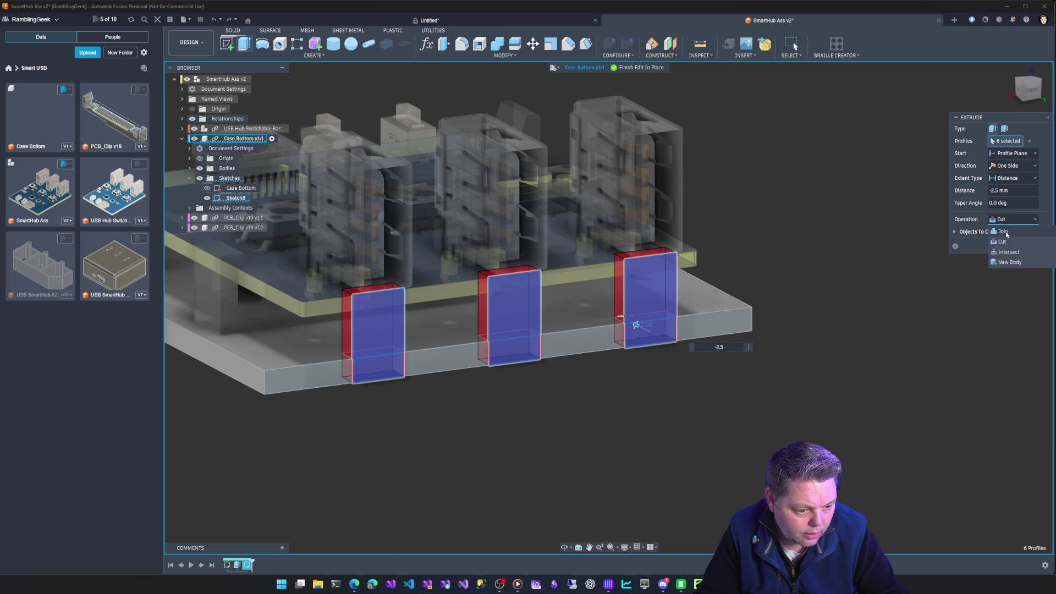
click(1007, 234)
click(1006, 233)
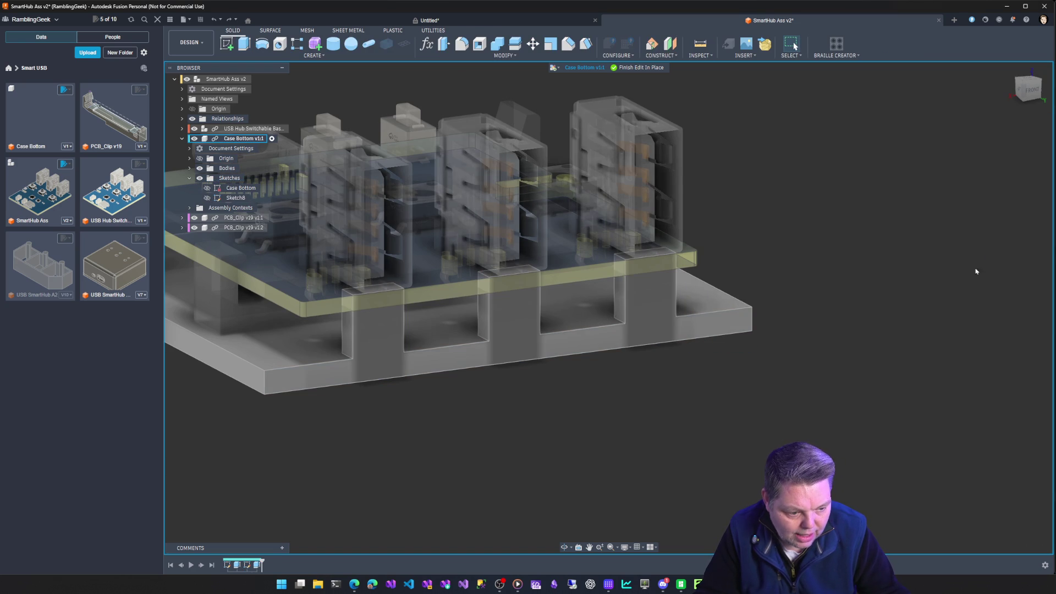
Open the model's Parameters and start editing the 51 mm Len expression
shift+middle_drag(301, 464, 279, 145)
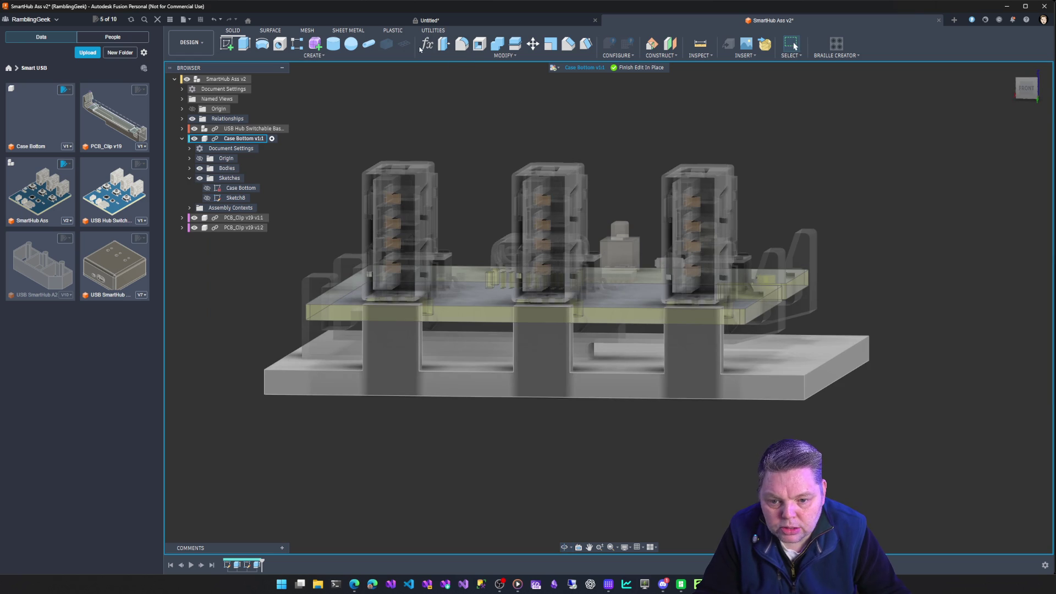
click(425, 46)
click(523, 283)
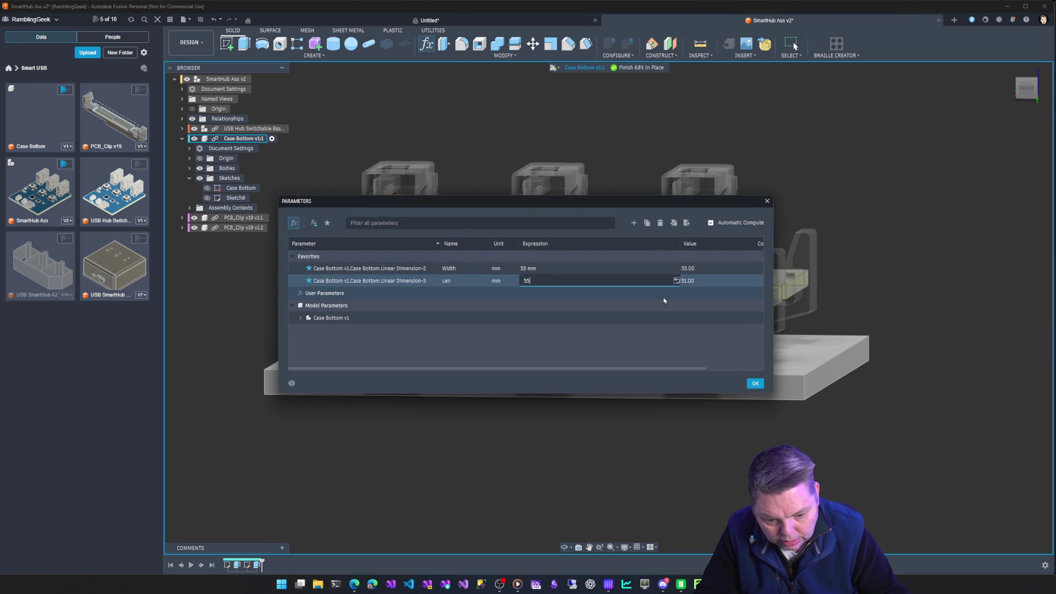
key(Return)
click(756, 384)
mouse_move(495, 448)
shift+middle_down()
mouse_move(572, 450)
mouse_move(531, 440)
mouse_move(473, 465)
shift+middle_up()
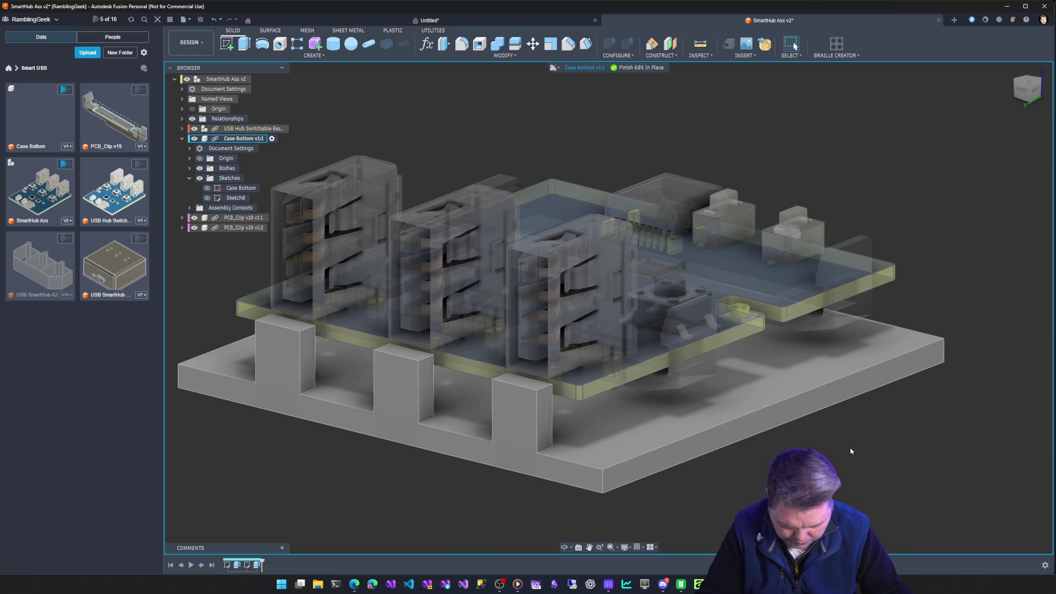
scroll(851, 452, down, 2)
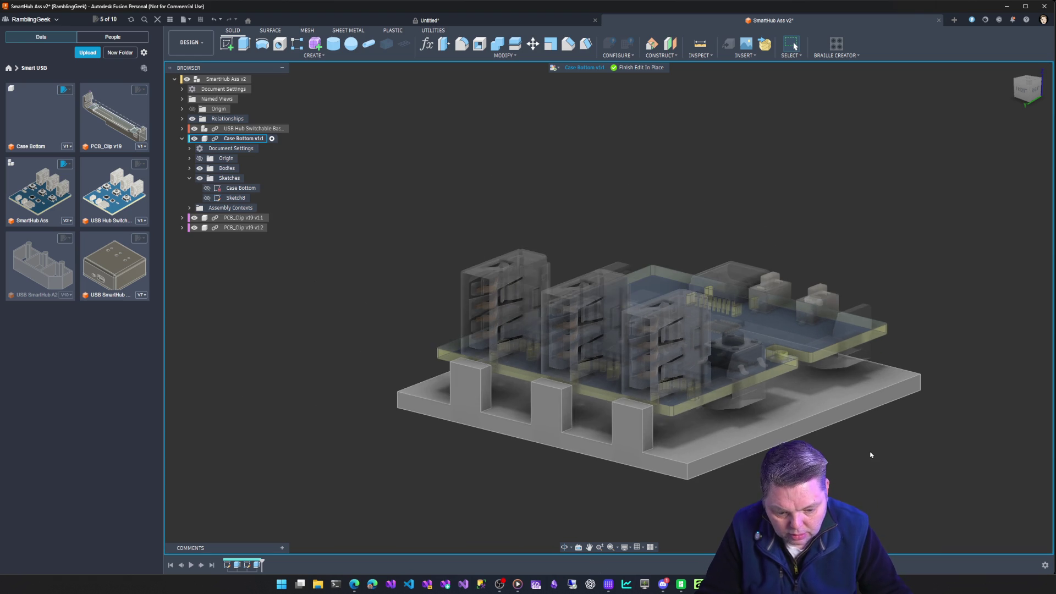
click(1026, 80)
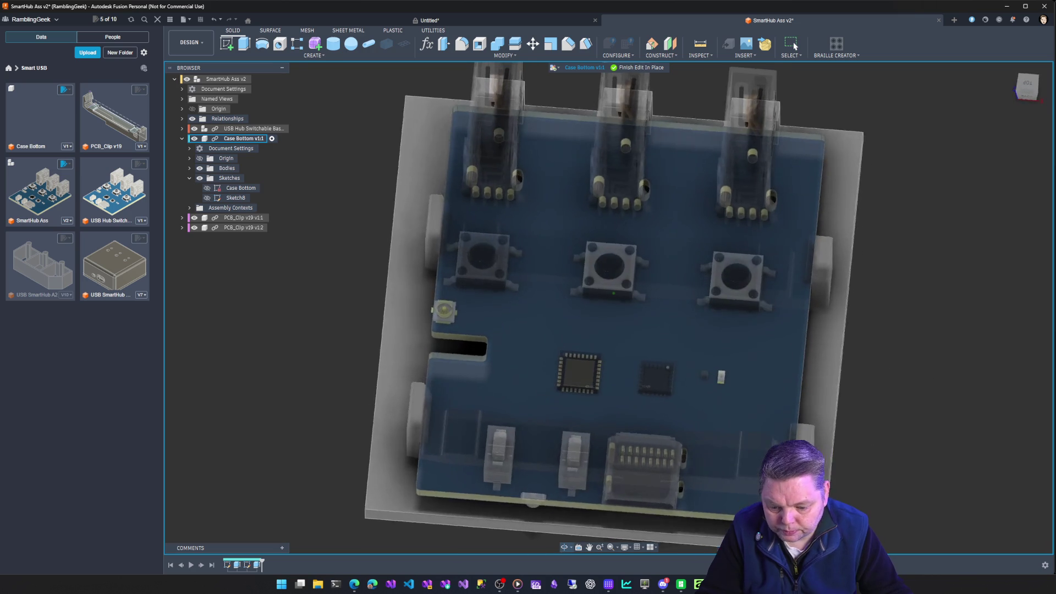
click(1027, 84)
scroll(541, 289, down, 2)
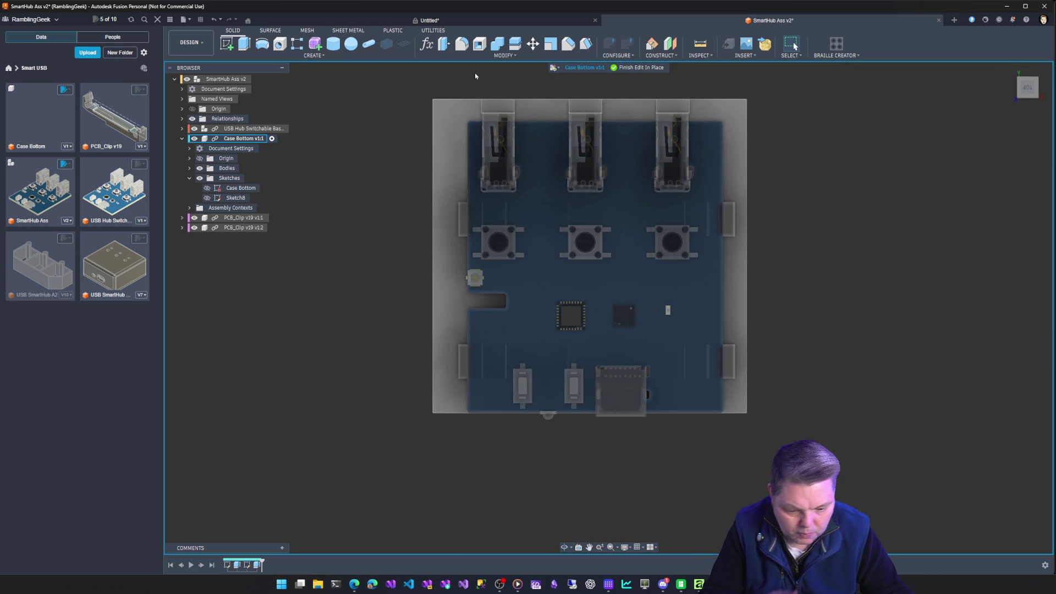
click(444, 101)
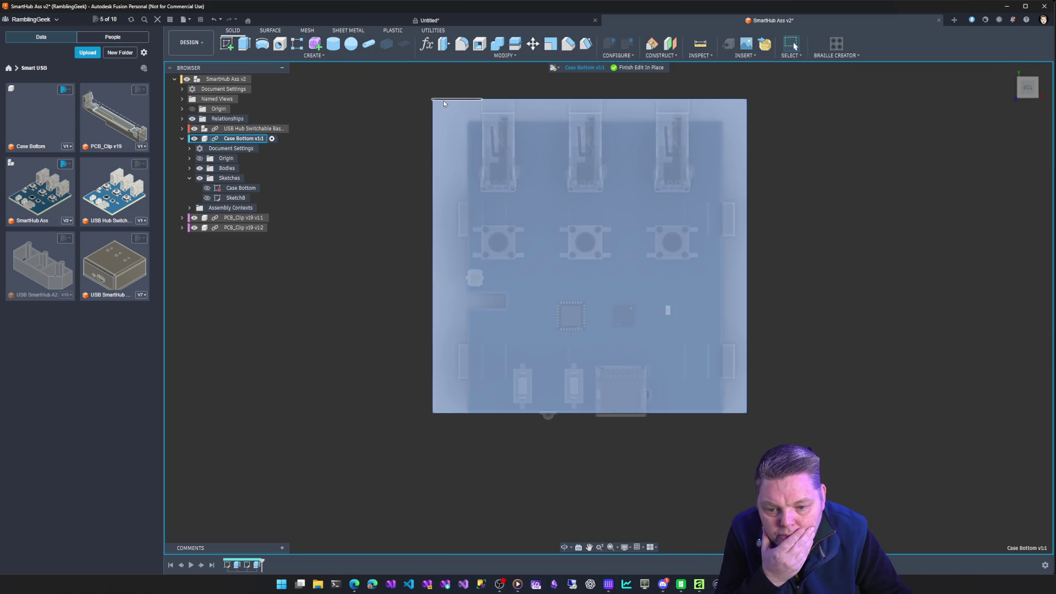
click(372, 188)
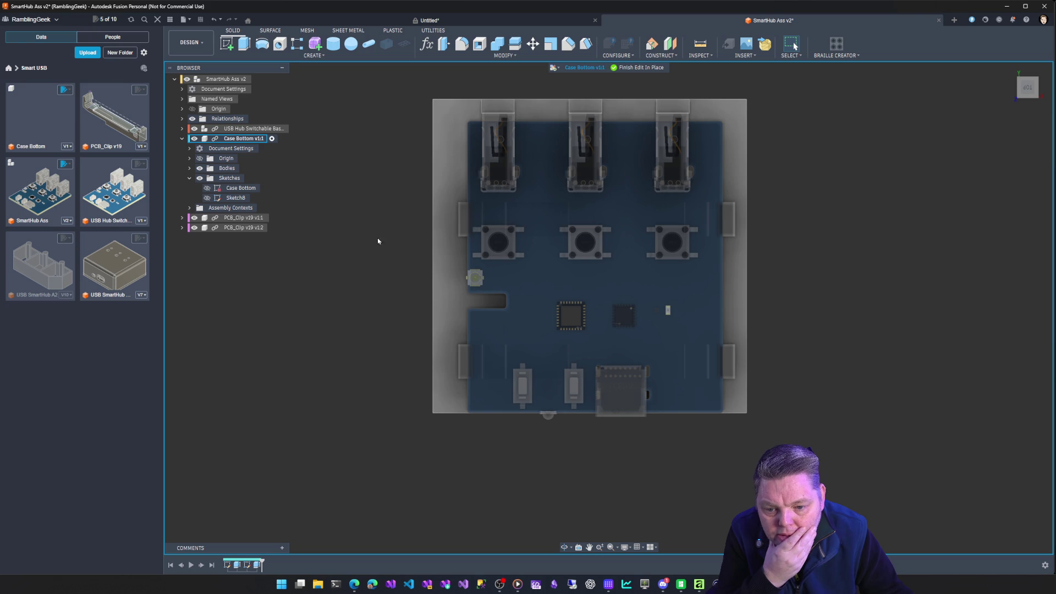
key(F6)
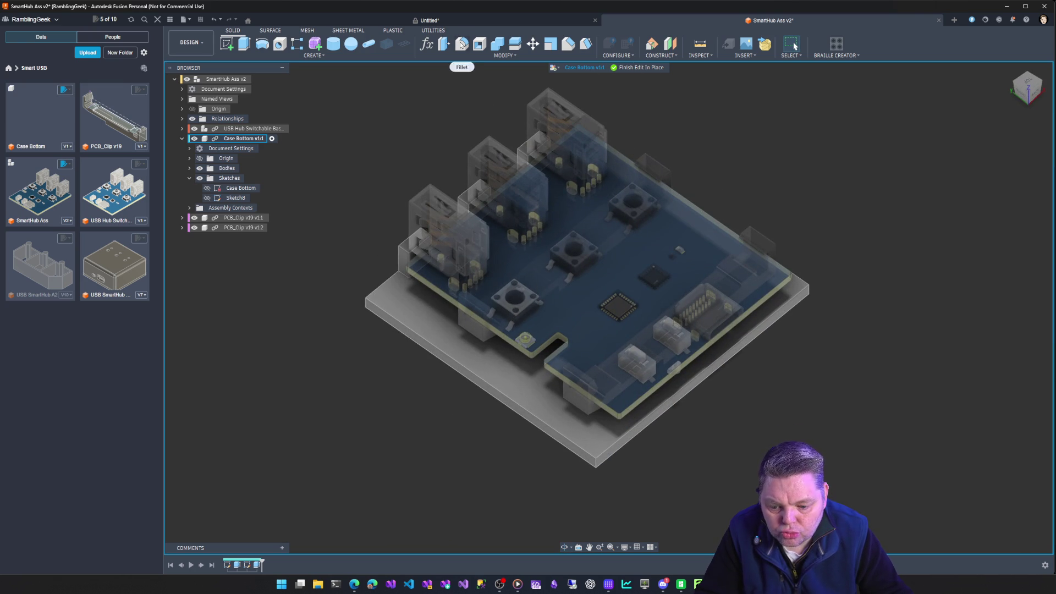
Fillet the four vertical corner edges of Case Bottom with a 2 mm radius
click(461, 44)
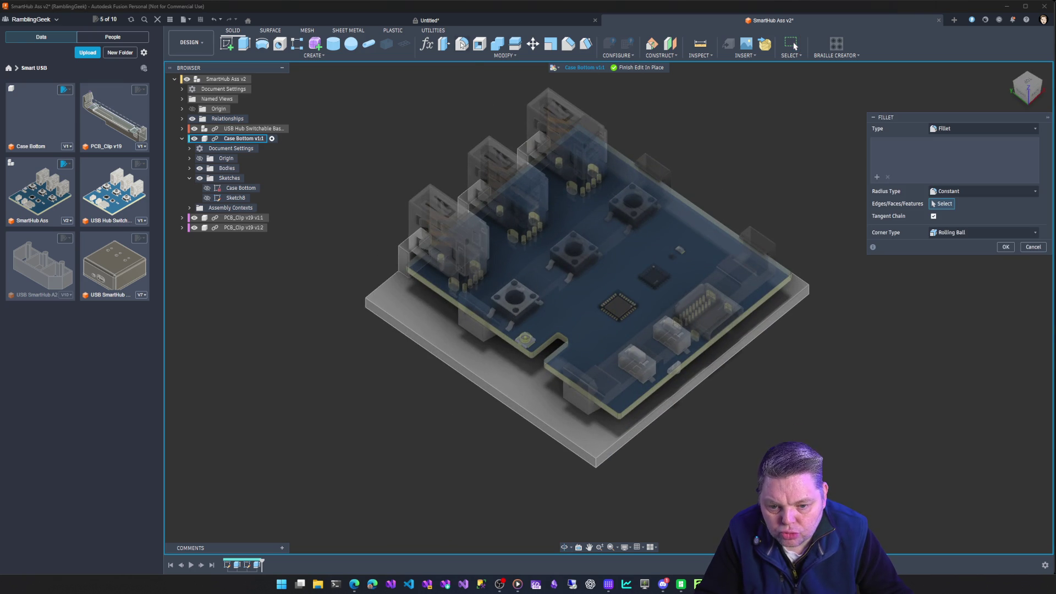
click(365, 306)
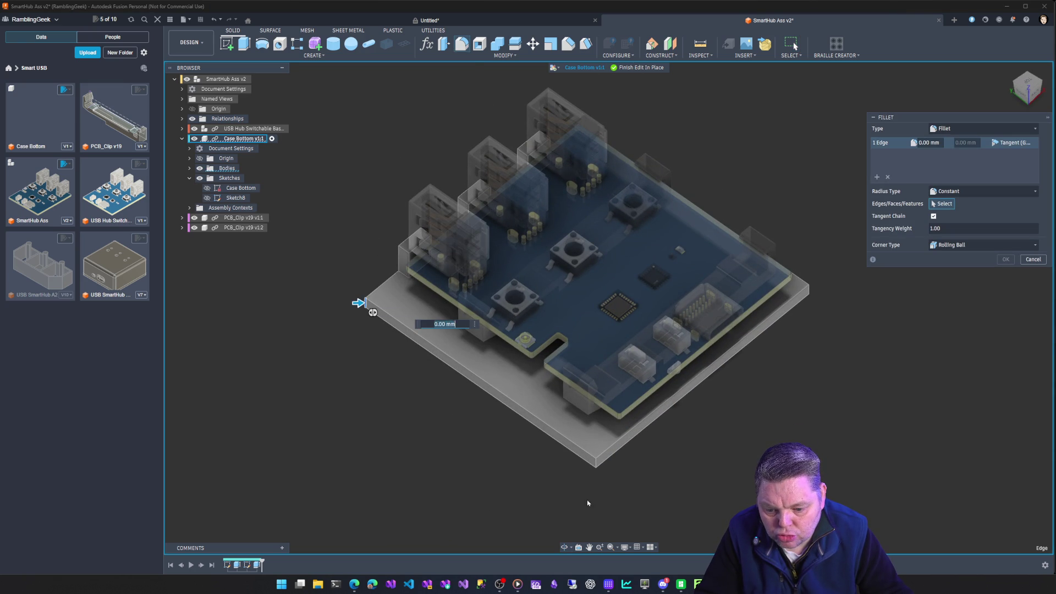
click(596, 467)
shift+middle_drag(825, 420, 726, 431)
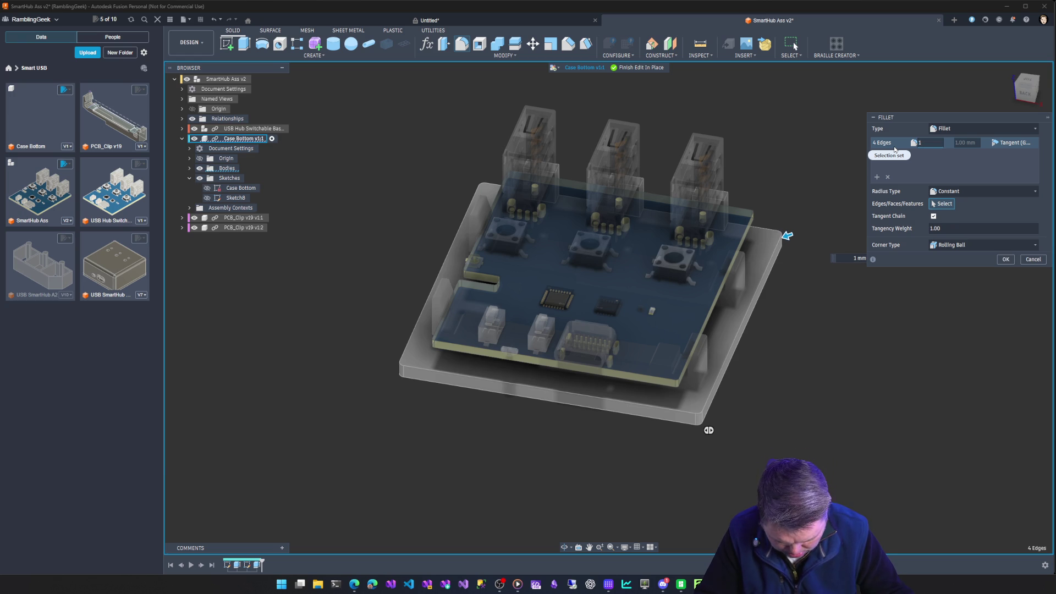
text(2)
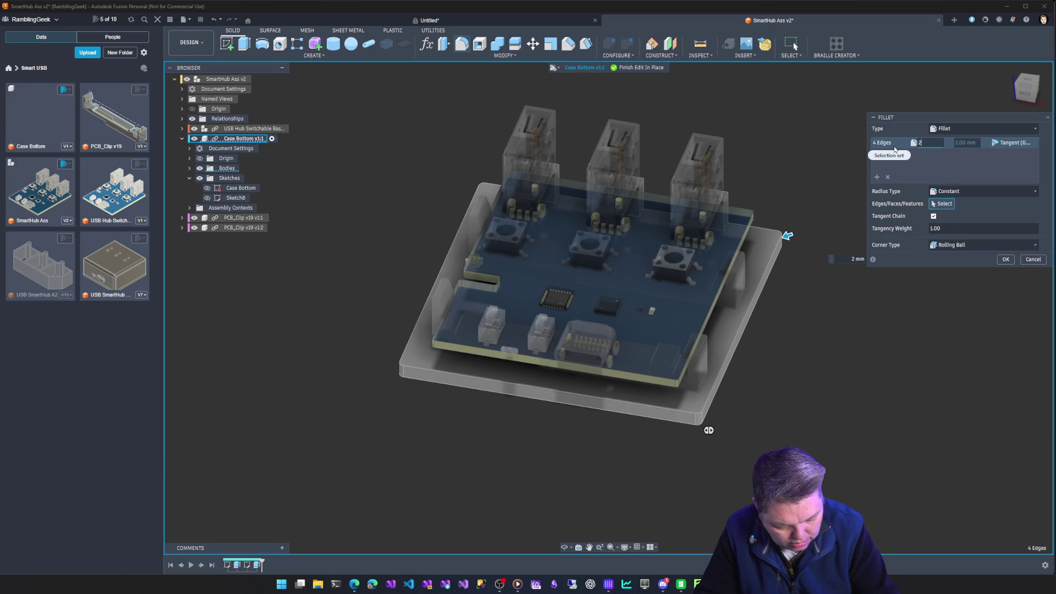
key(Return)
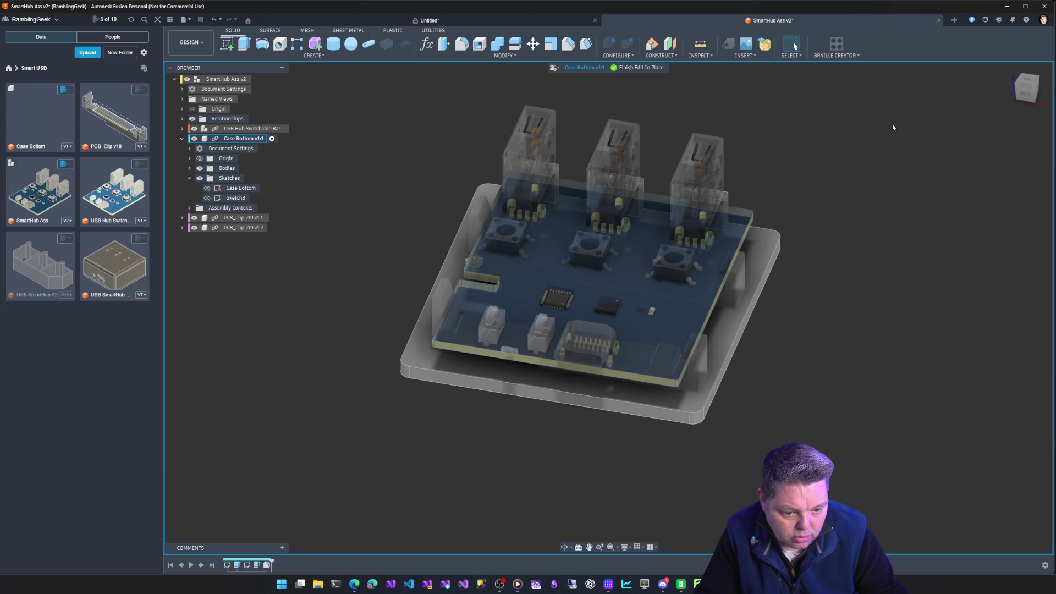
mouse_move(880, 284)
shift+middle_down()
mouse_move(887, 319)
mouse_move(1039, 266)
shift+middle_up()
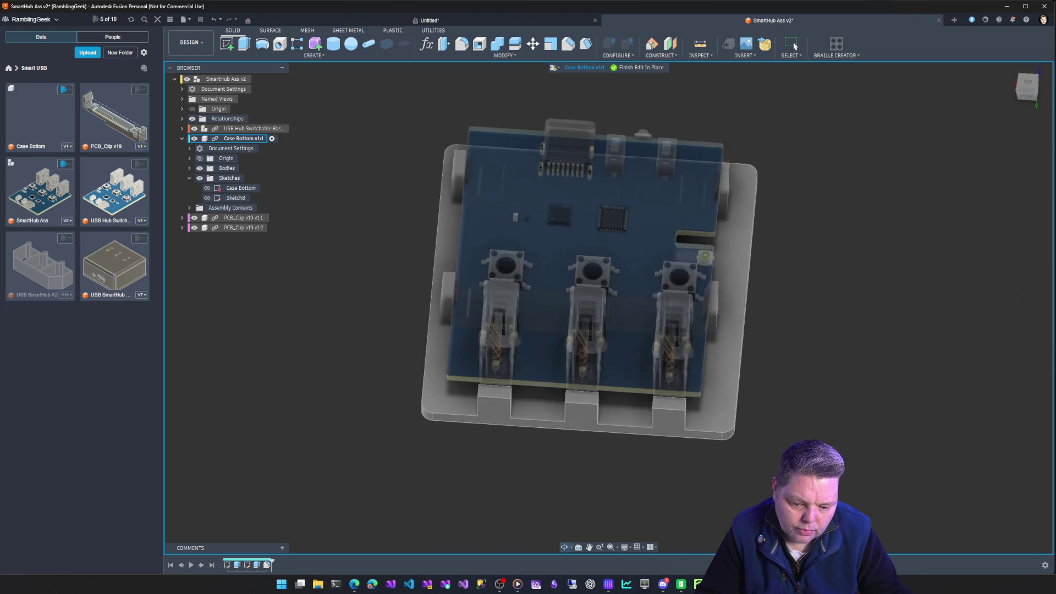
click(1027, 86)
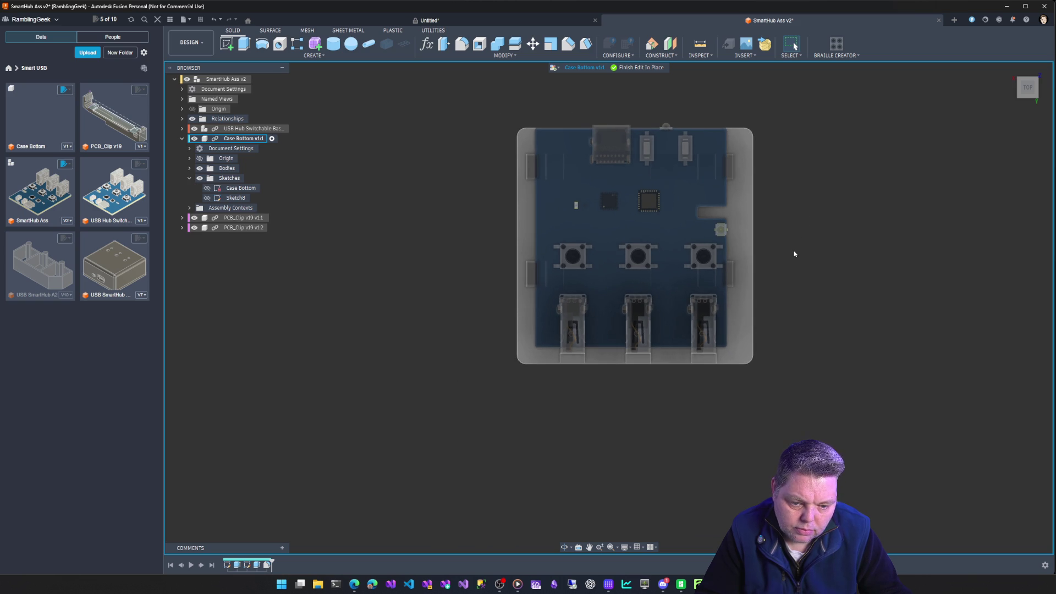
scroll(794, 254, up, 1)
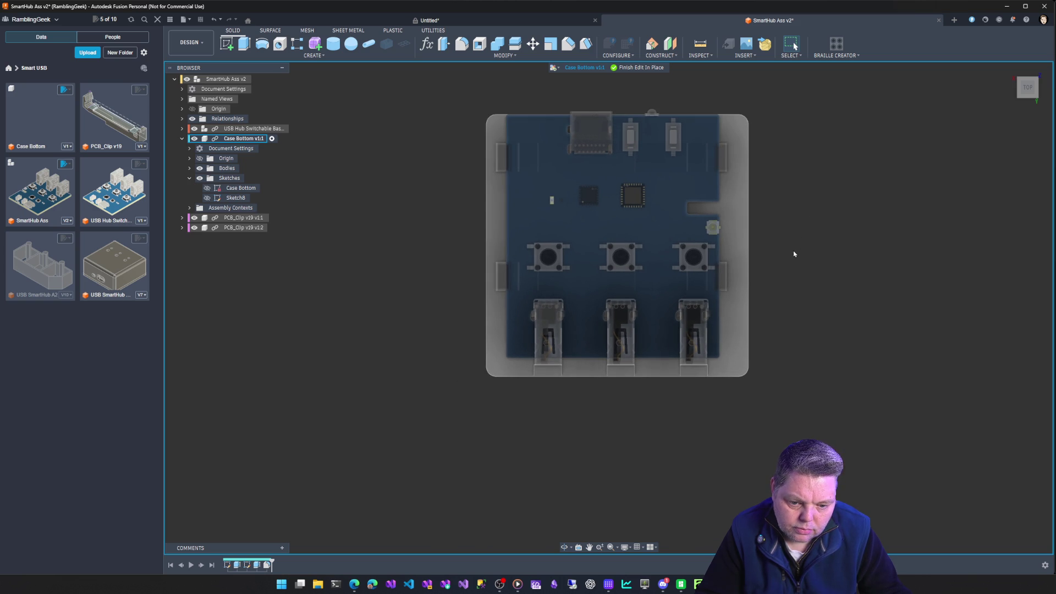
shift+middle_drag(781, 273, 899, 213)
shift+middle_drag(833, 219, 813, 223)
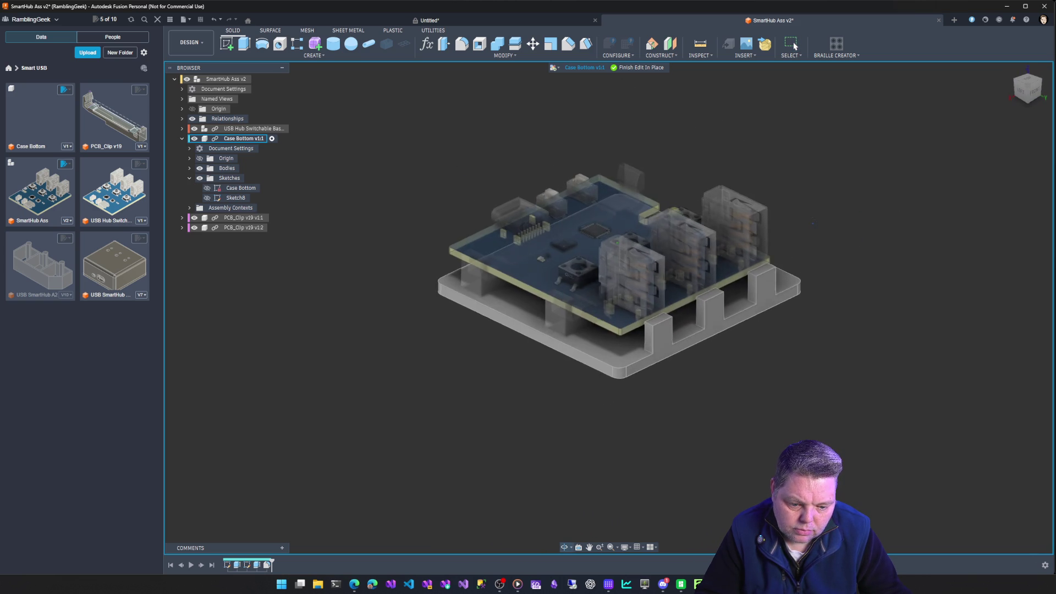
click(241, 80)
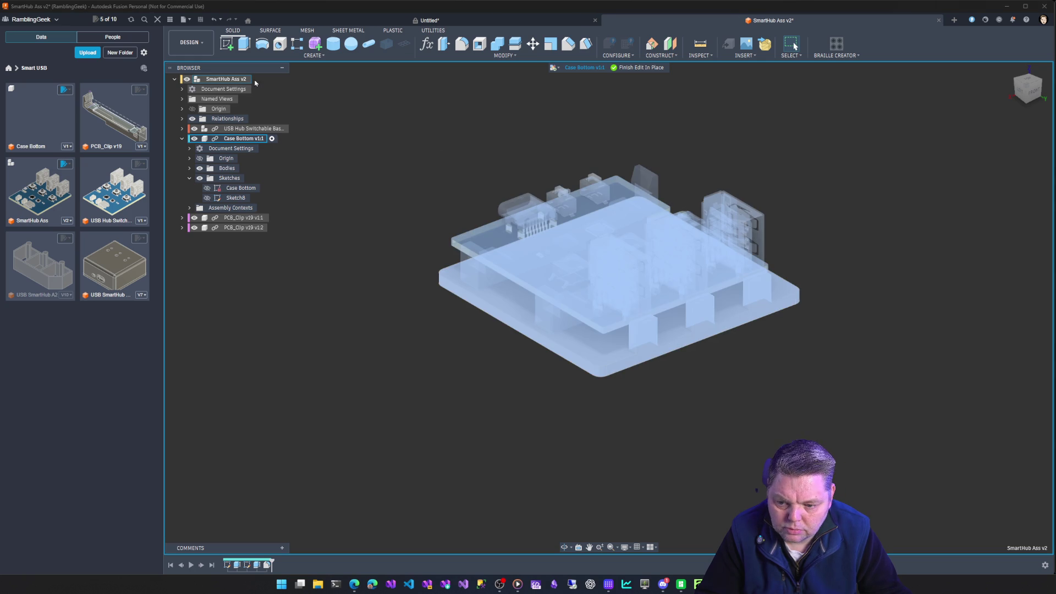
Finish the in-place edit, view the case from the bottom, and re-enter Edit In Place on Case Bottom v1:1
click(639, 68)
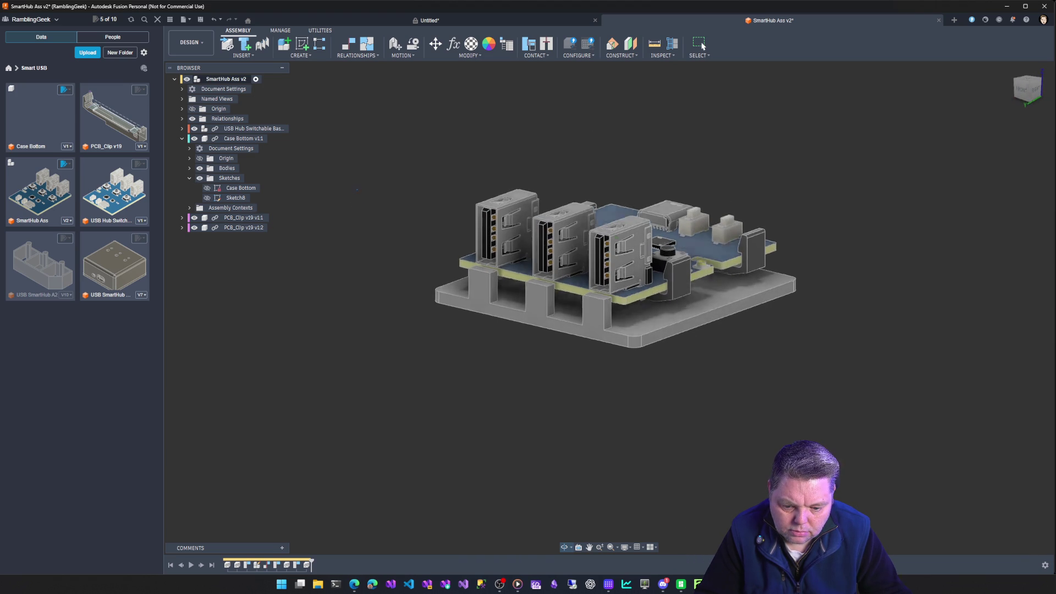
click(1030, 98)
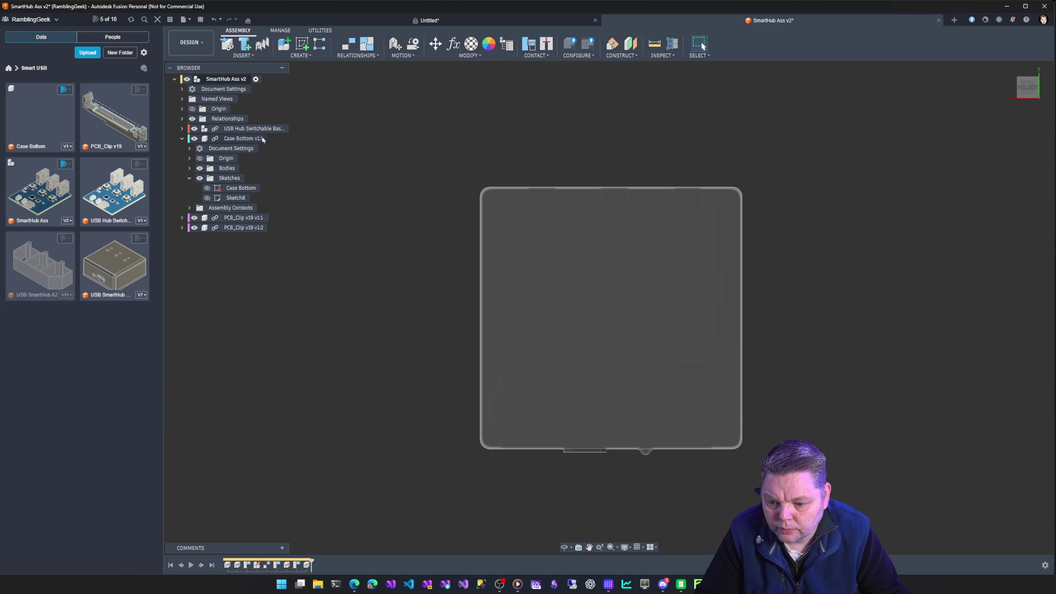
click(281, 138)
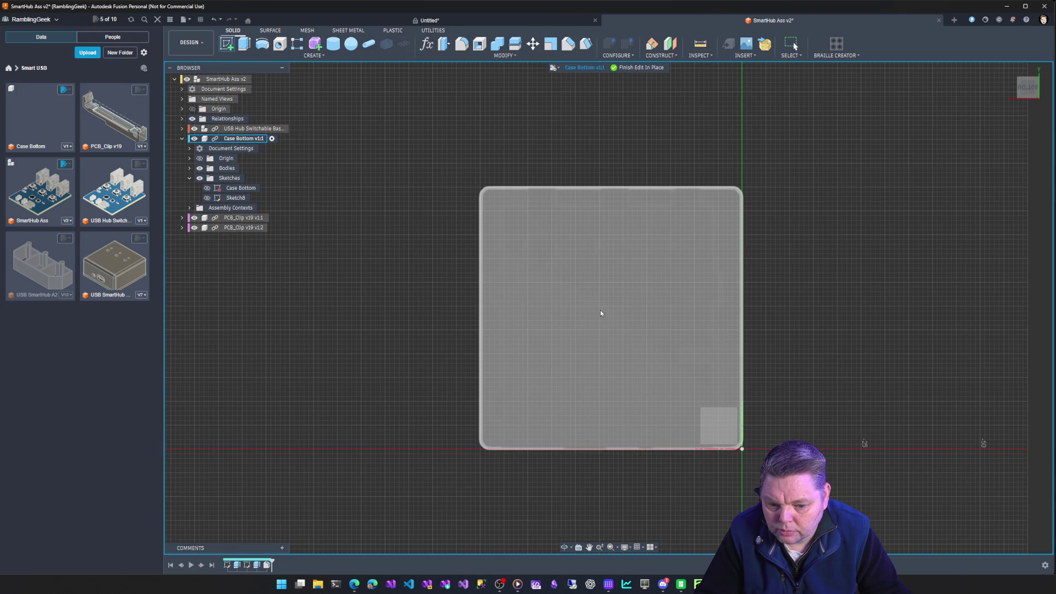
Start a sketch on the case underside and draw a 3 mm circle at the top-left corner
click(601, 313)
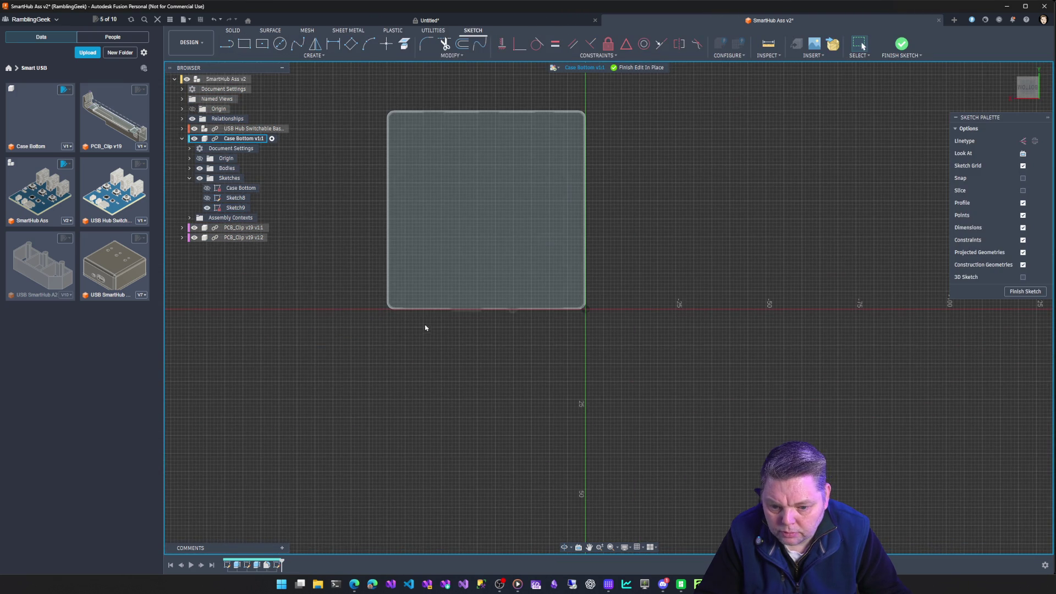
click(287, 43)
scroll(456, 139, up, 5)
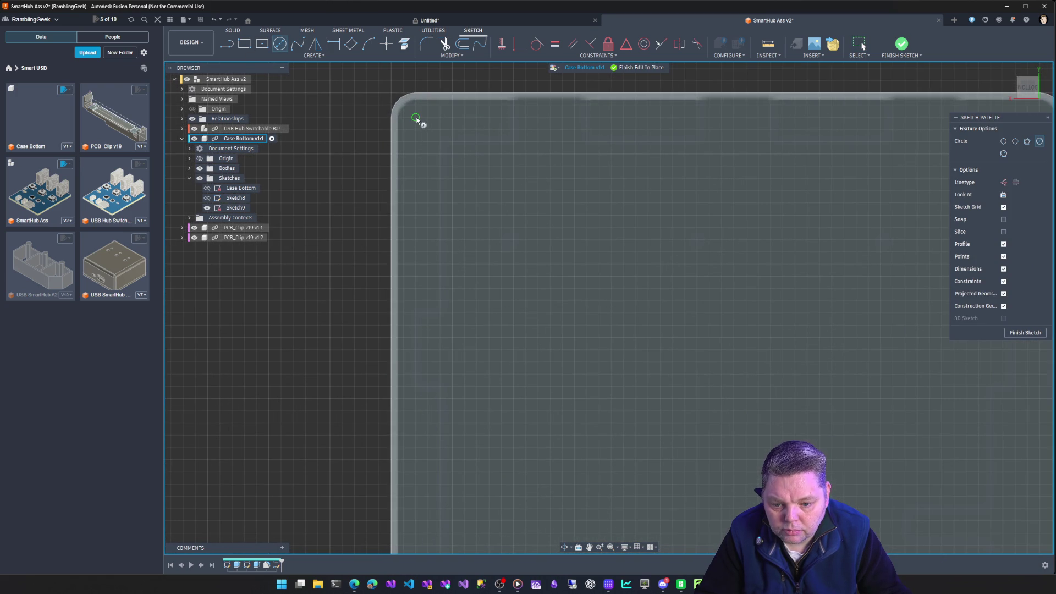
click(416, 118)
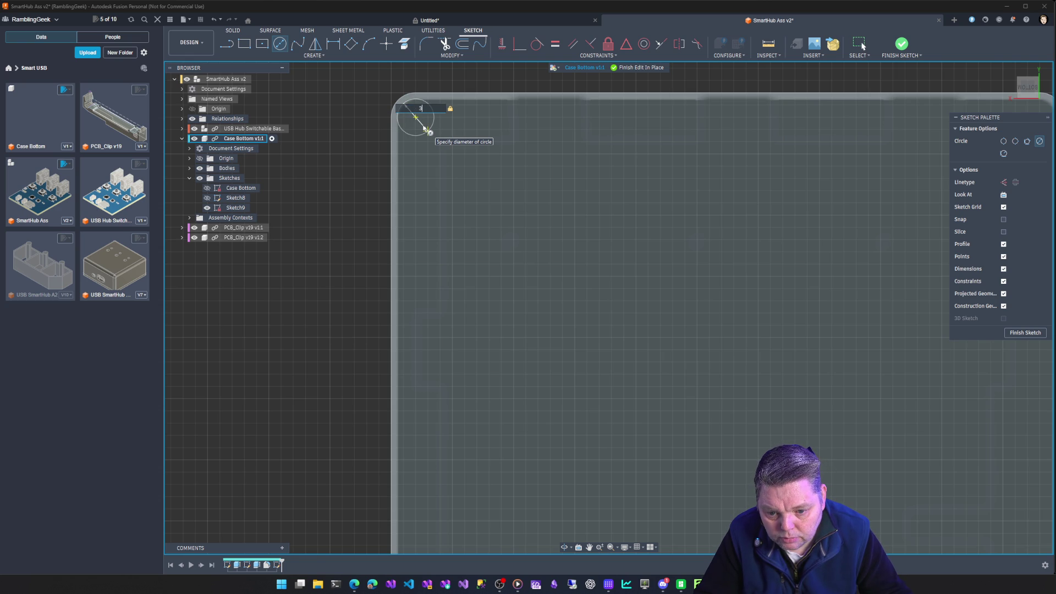
key(Return)
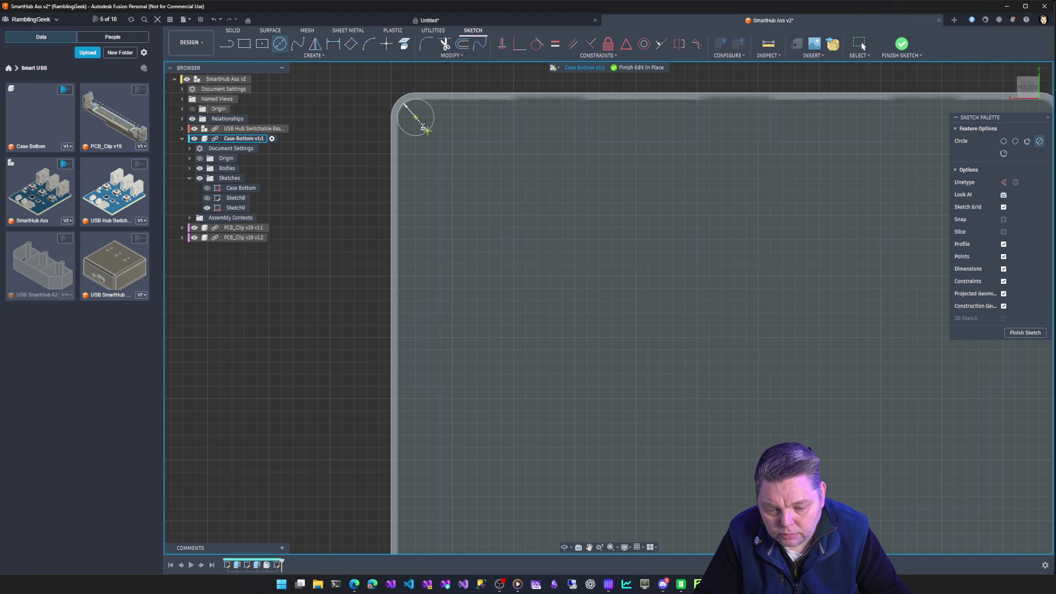
key(Escape)
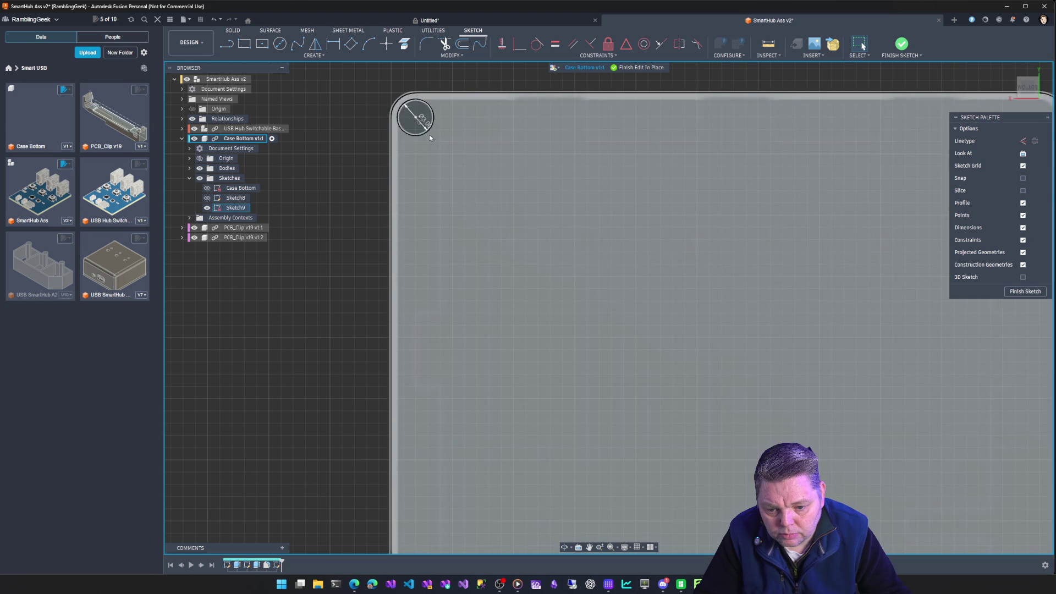
Rectangular-pattern the 3 mm circle, spreading copies about 50.9 mm along the top edge
scroll(460, 236, down, 3)
scroll(459, 236, down, 2)
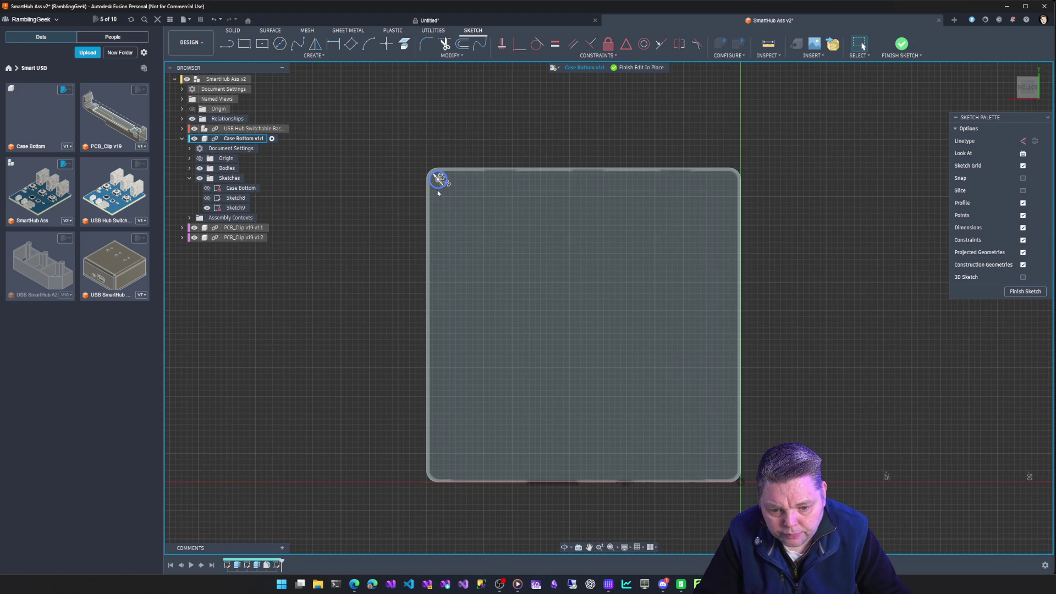
click(438, 190)
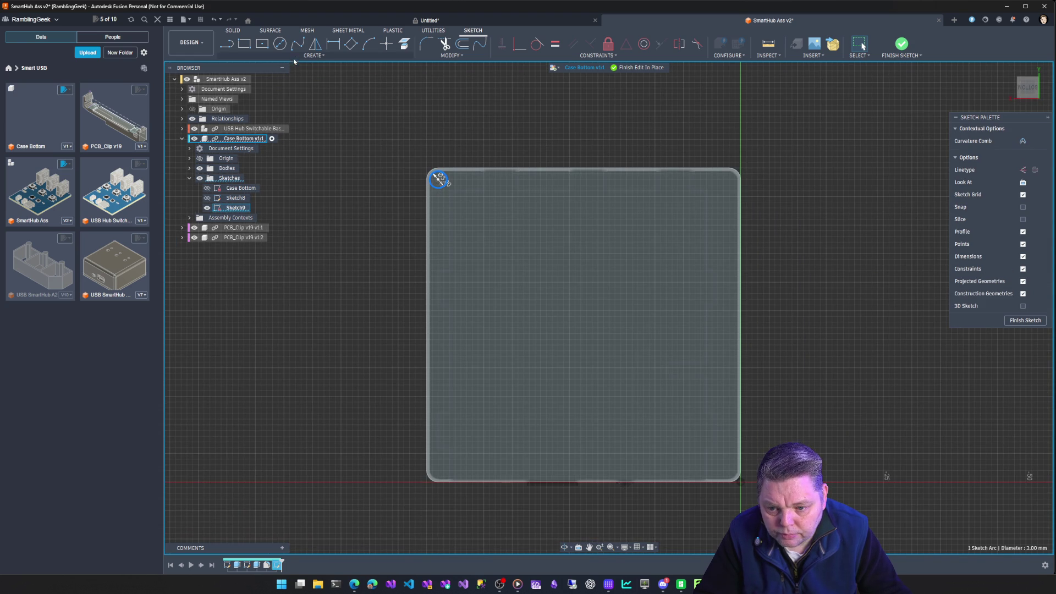
click(314, 55)
click(264, 180)
drag(438, 183, 718, 200)
Set the pattern quantity to 2 and adjust direction types, making the second direction symmetric
key(Tab)
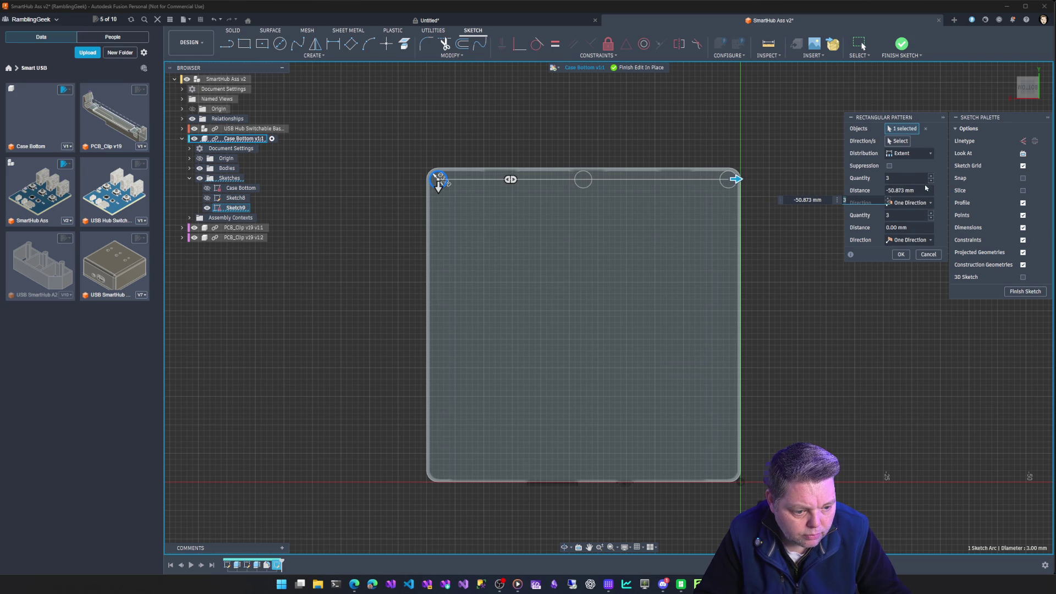
text(2)
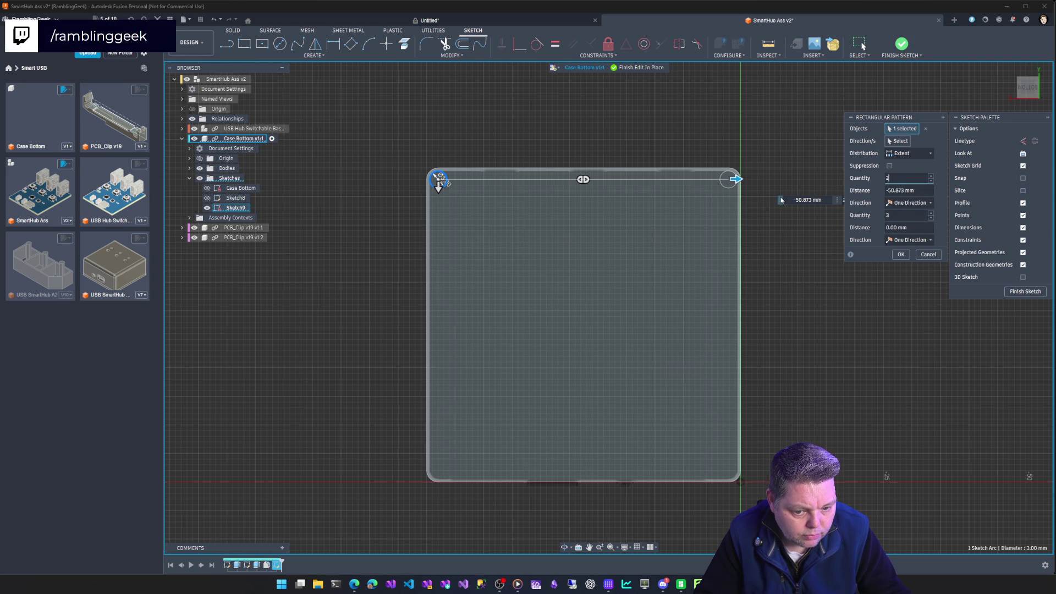
click(927, 204)
click(913, 224)
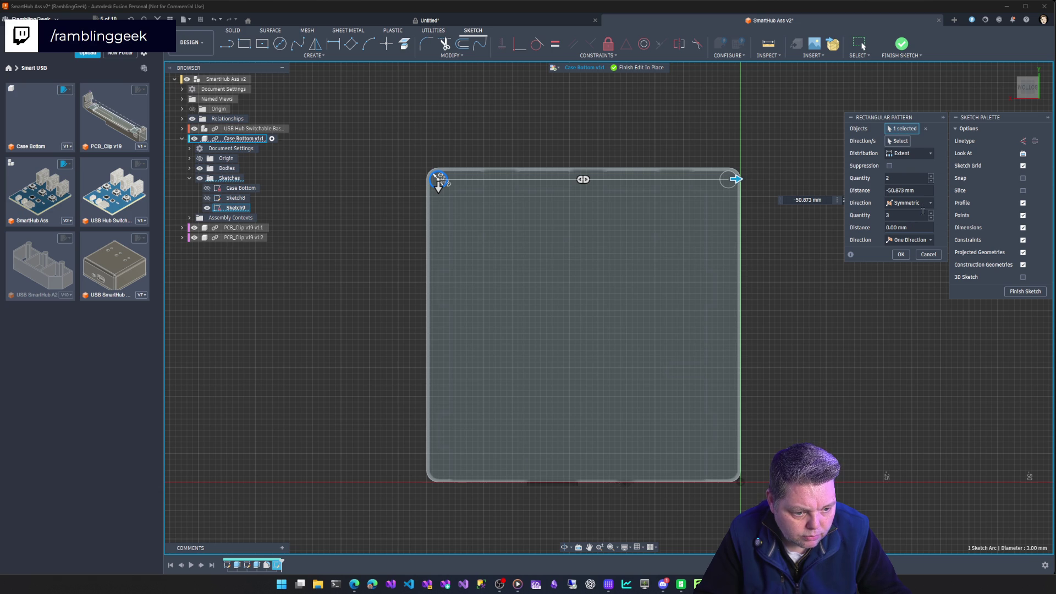
click(910, 242)
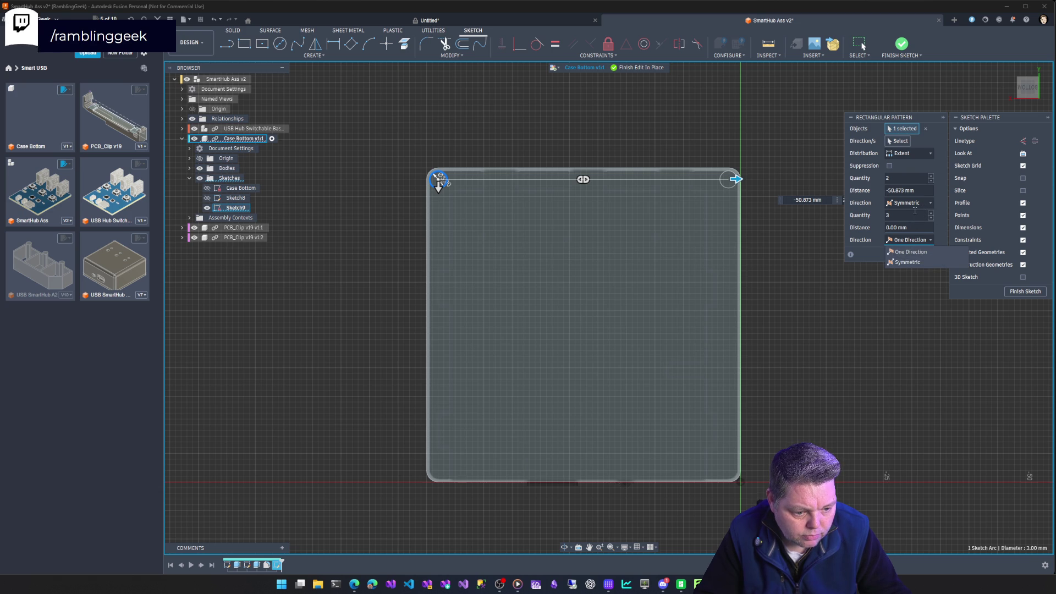
click(913, 203)
click(914, 215)
click(910, 241)
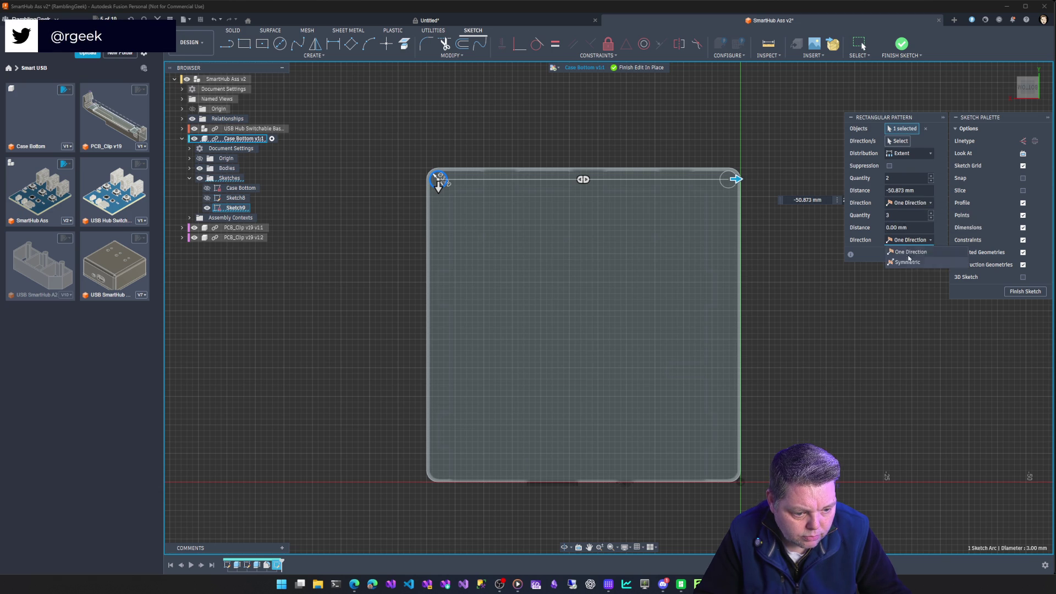
click(908, 260)
Extend the pattern down to the bottom-left corner and commit circles at all four corners
drag(437, 190, 445, 480)
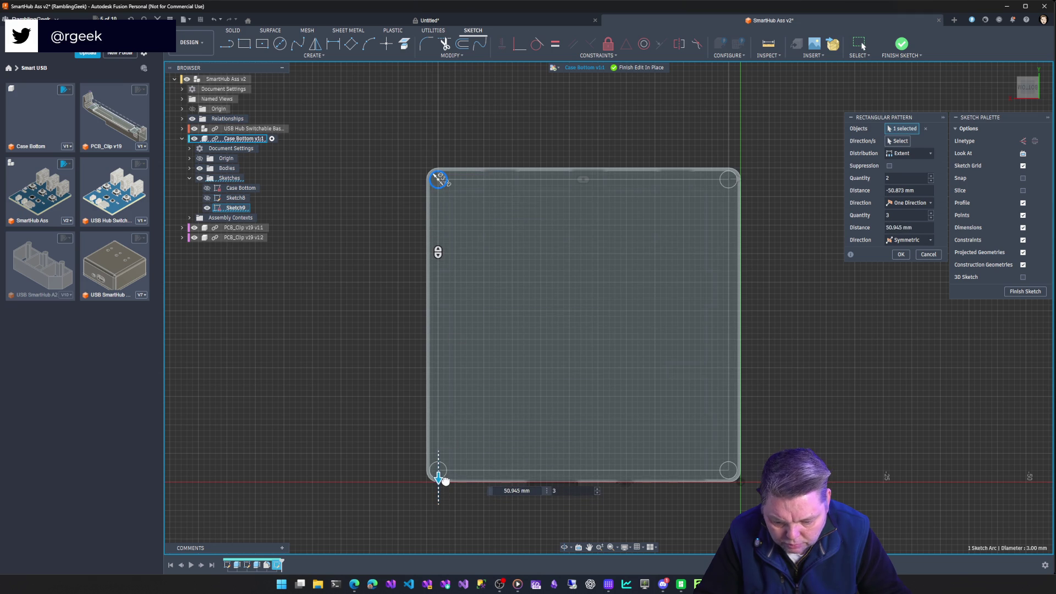
scroll(443, 484, up, 5)
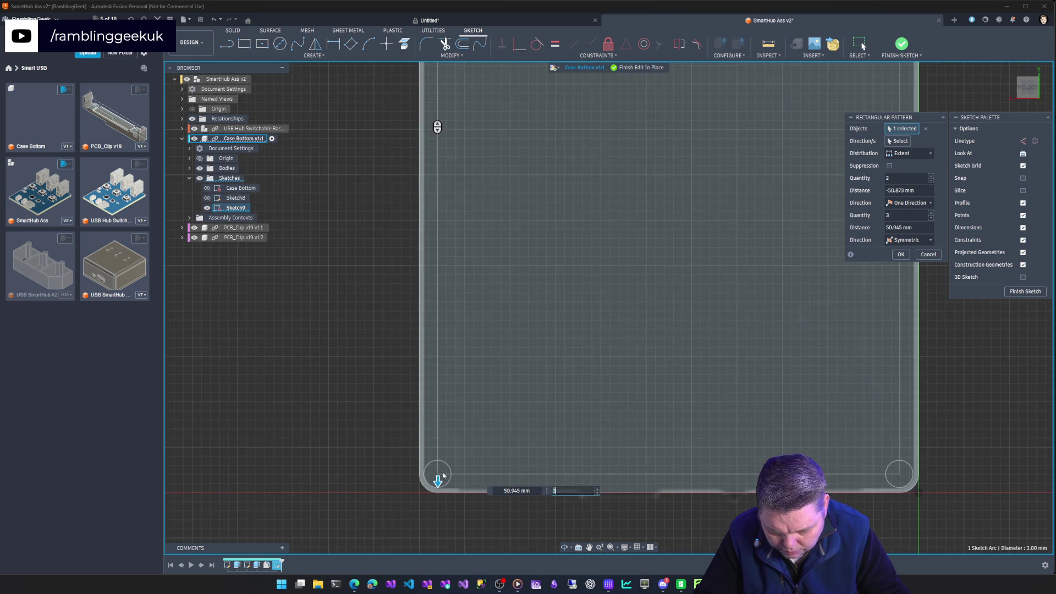
drag(434, 483, 443, 486)
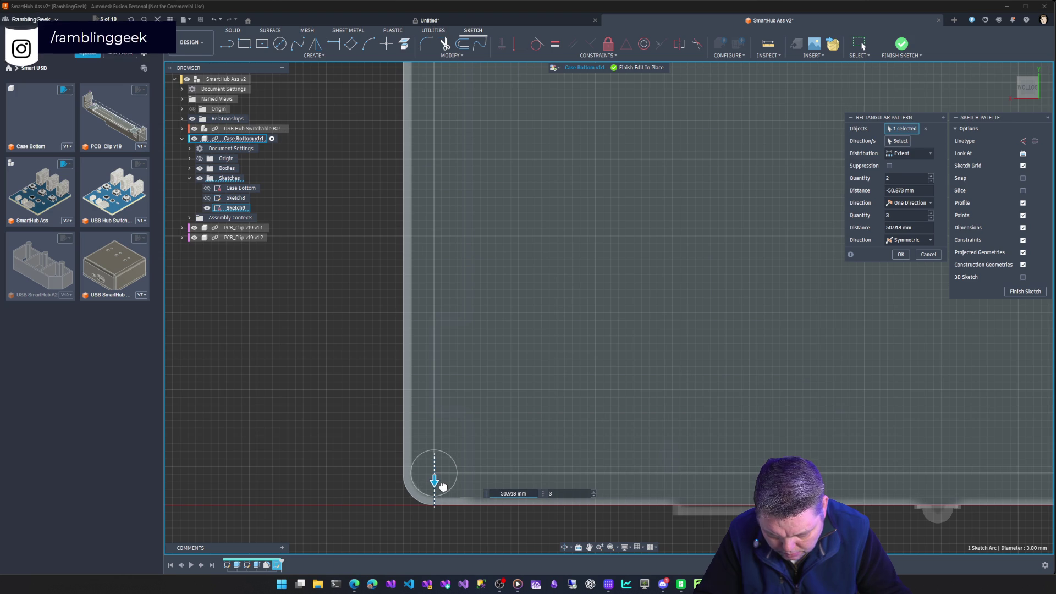
scroll(747, 432, down, 5)
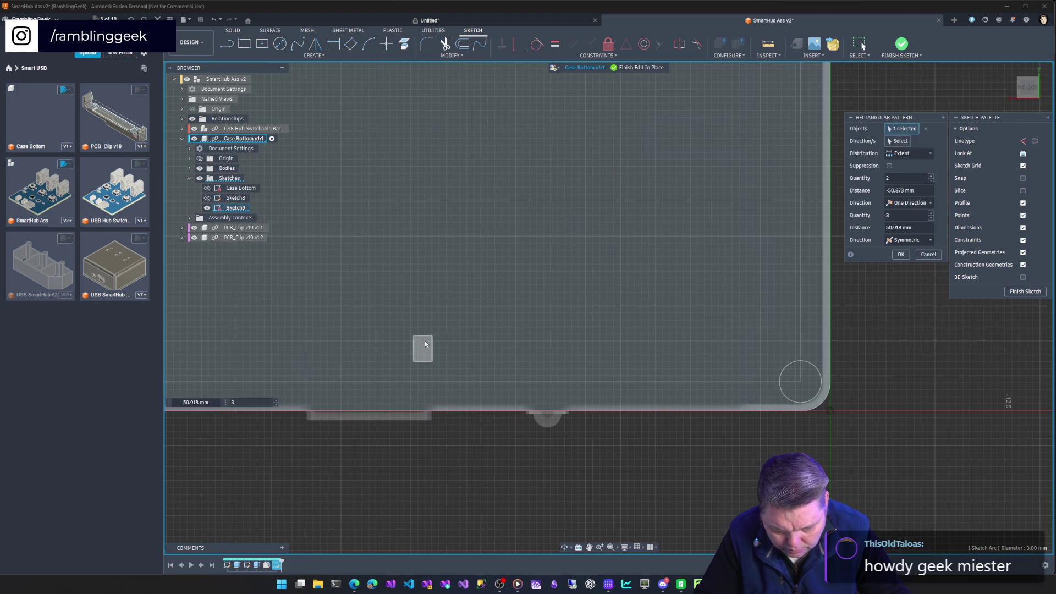
scroll(636, 427, up, 1)
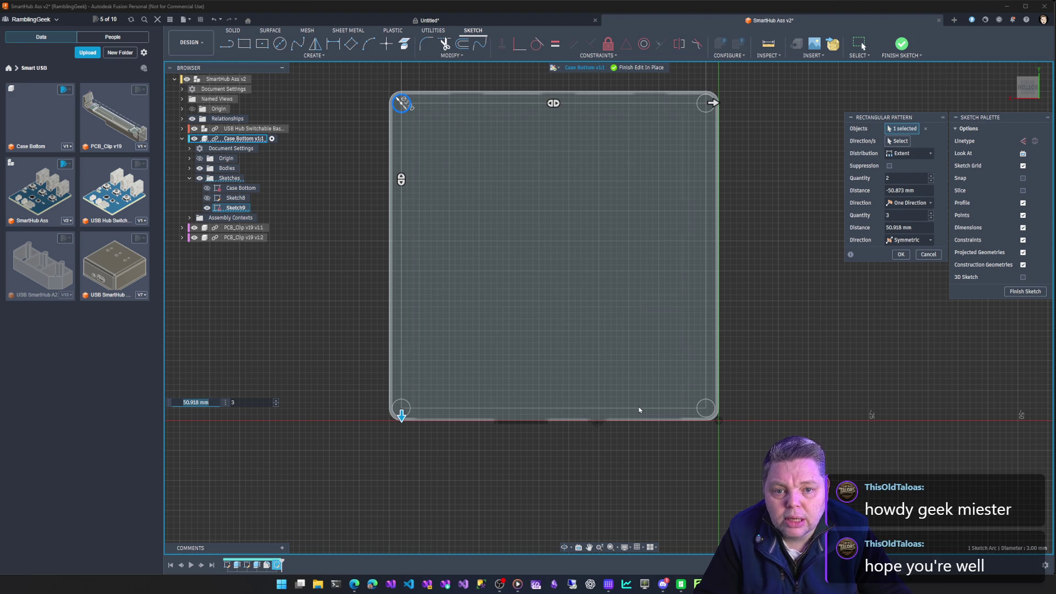
click(901, 254)
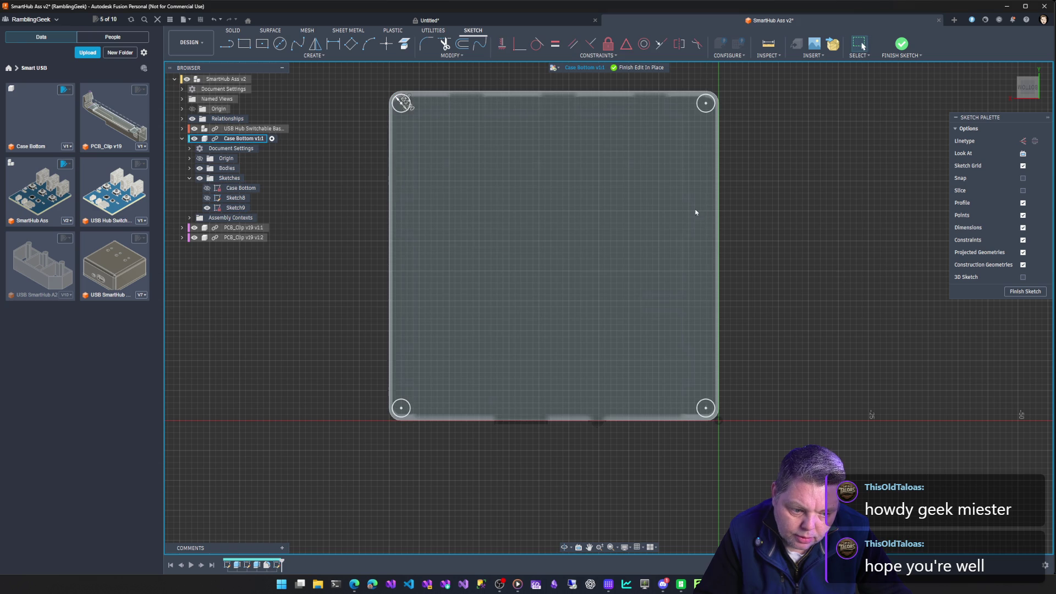
Select the four corner circle profiles and extrude them as a cut into the case
click(401, 104)
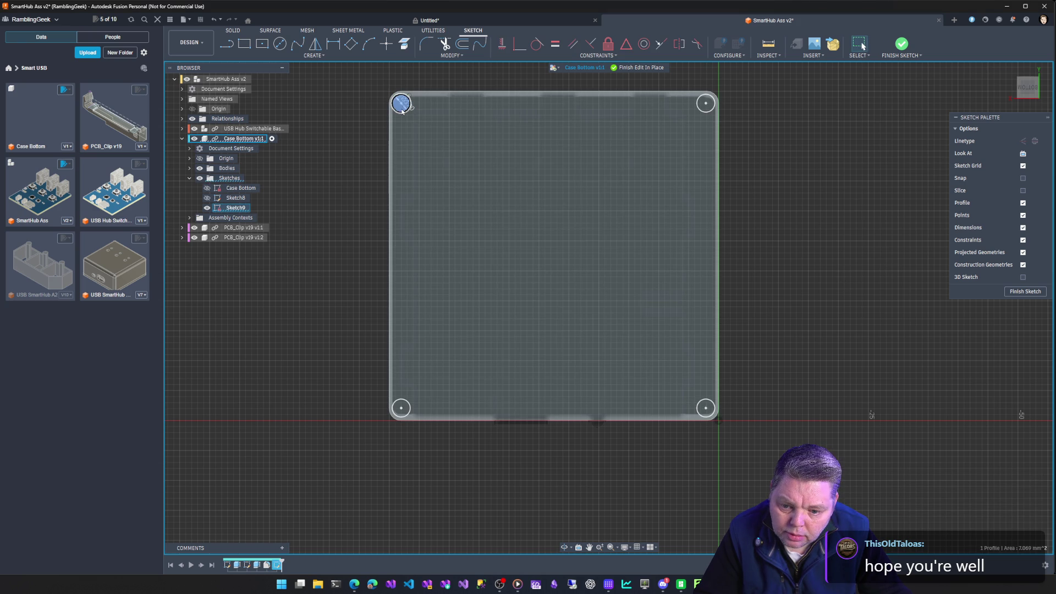
shift+click(706, 103)
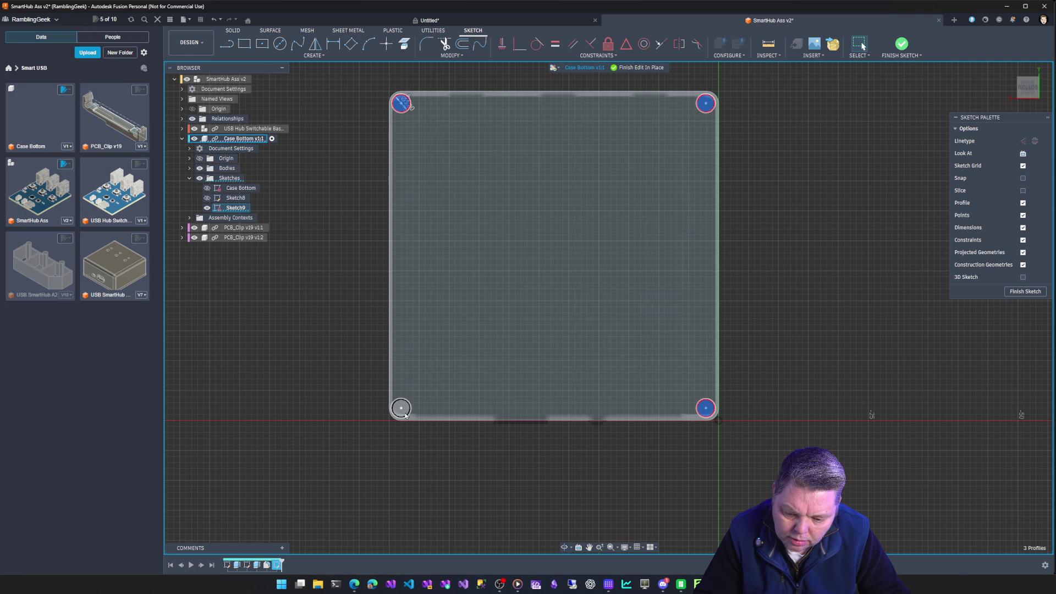
key(e)
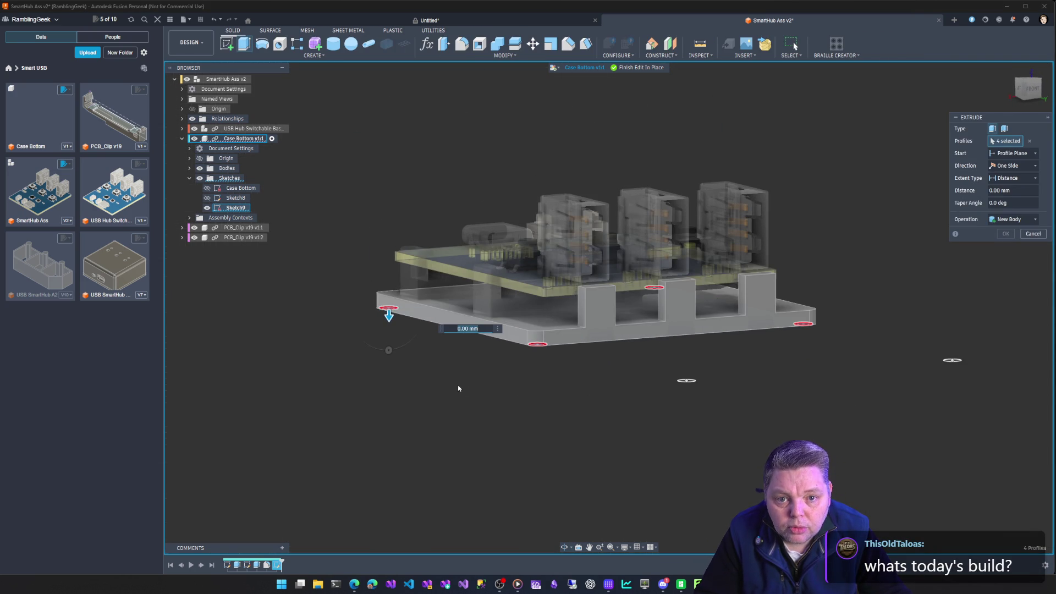
drag(391, 323, 391, 302)
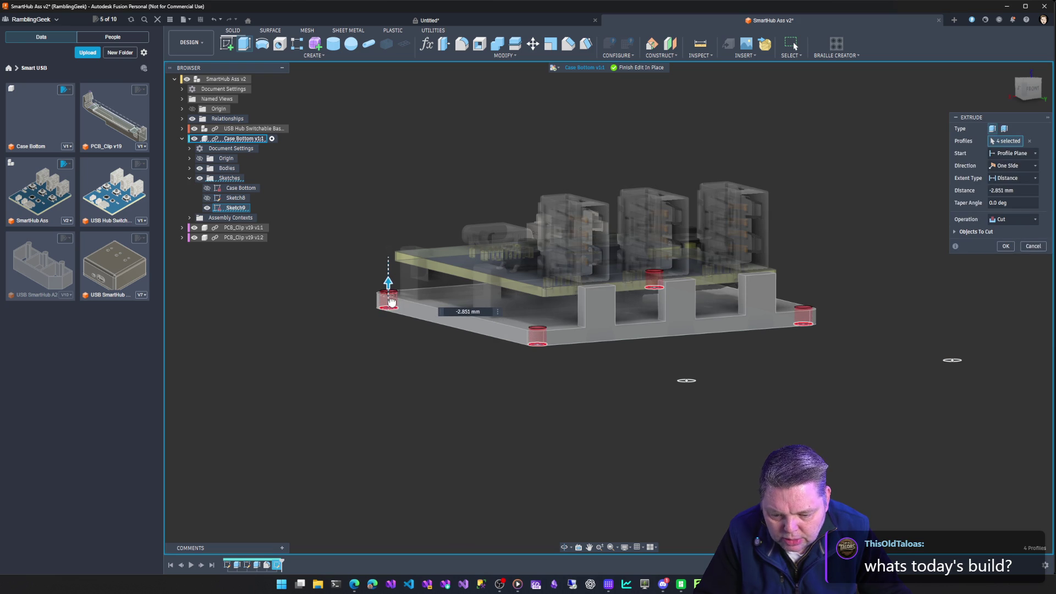
mouse_move(763, 384)
shift+middle_down()
mouse_move(495, 384)
mouse_move(504, 405)
shift+middle_up()
mouse_move(277, 465)
shift+middle_down()
mouse_move(422, 493)
mouse_move(401, 460)
mouse_move(301, 371)
mouse_move(184, 314)
mouse_move(177, 295)
mouse_move(726, 332)
mouse_move(672, 396)
mouse_move(576, 409)
mouse_move(738, 420)
shift+middle_up()
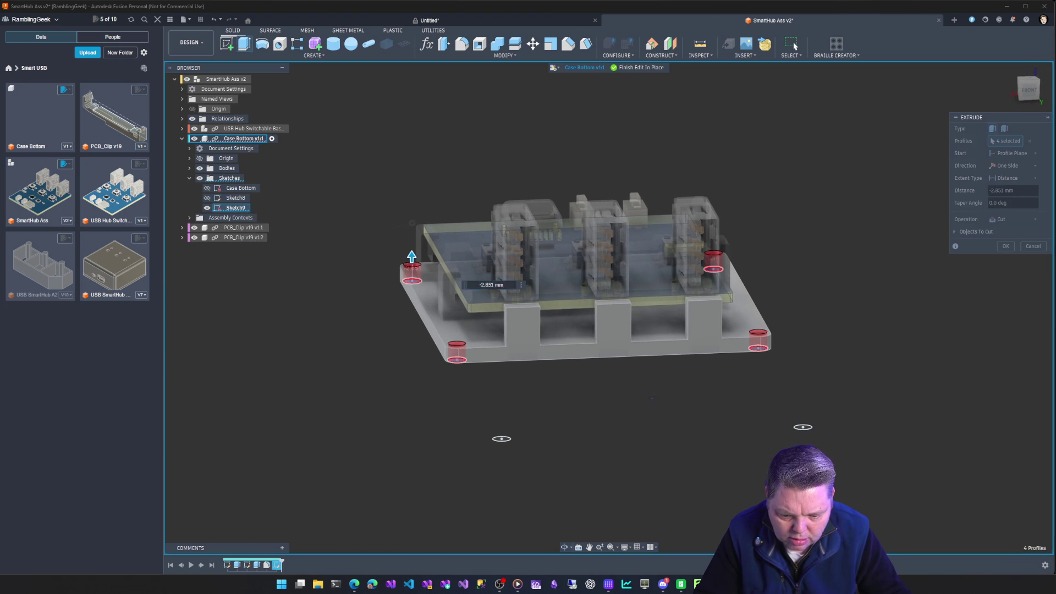
shift+middle_drag(651, 403, 649, 393)
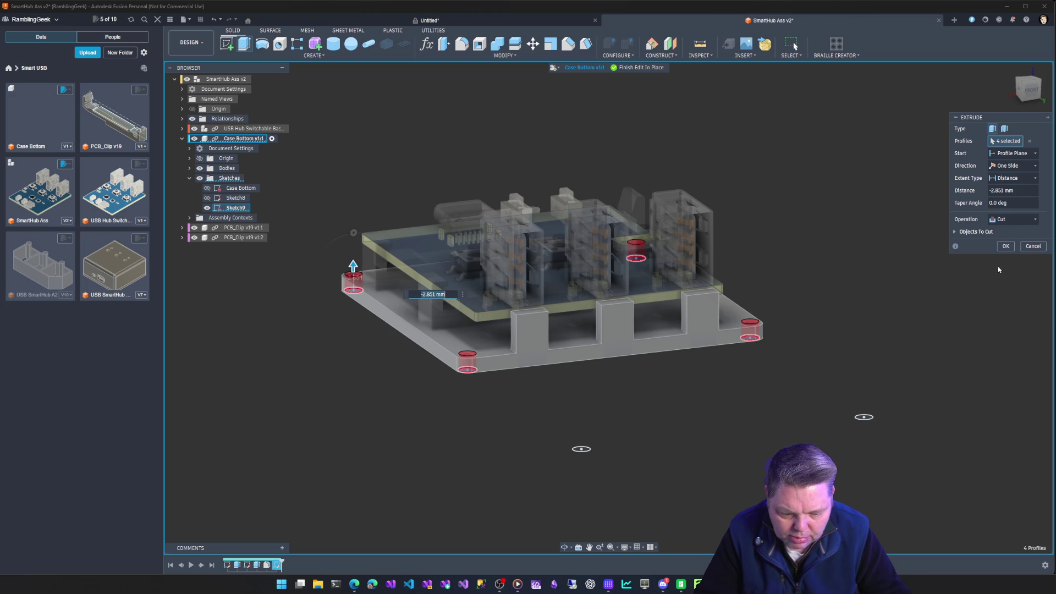
Set the cut extent To Object on the case bottom face and apply the corner recesses
click(1013, 179)
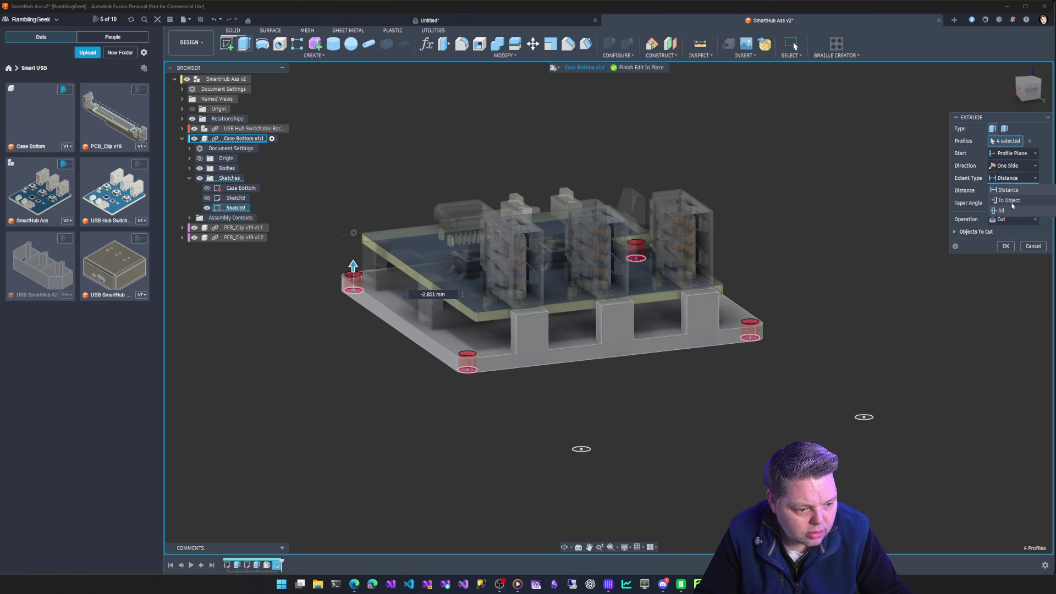
click(1010, 199)
click(478, 355)
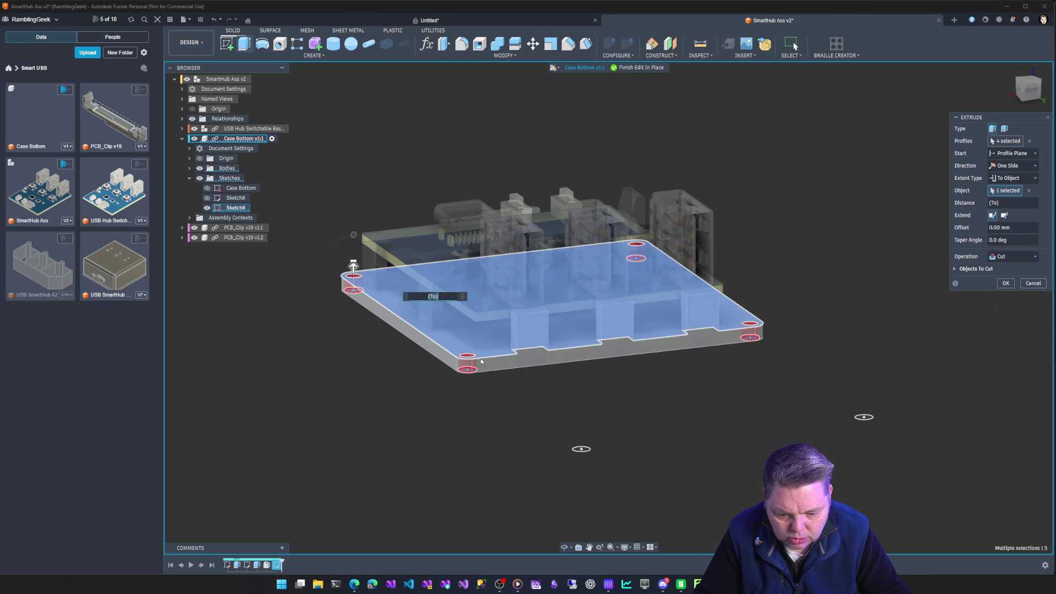
click(1005, 284)
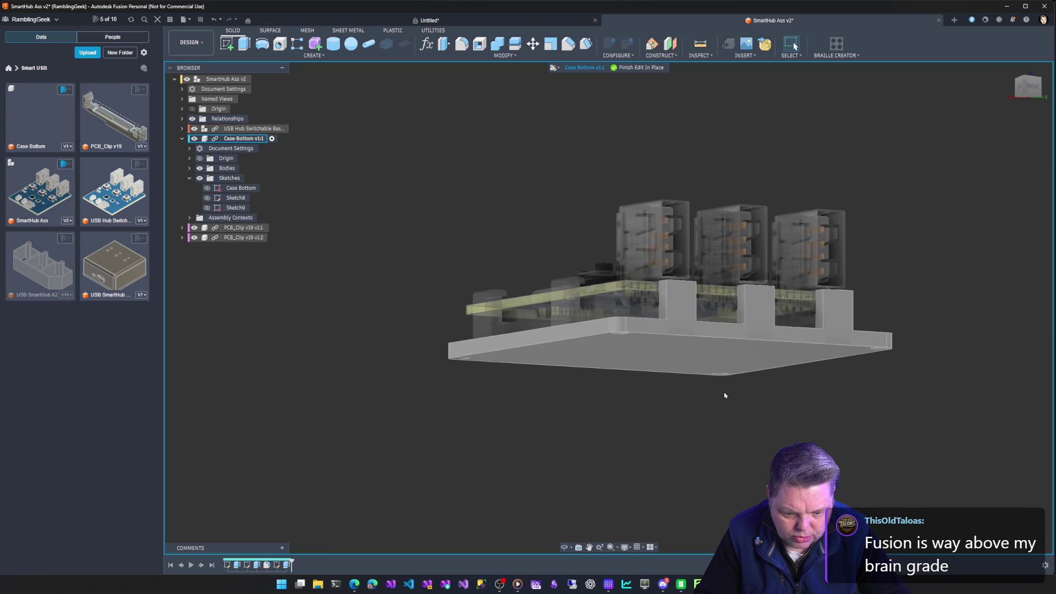
mouse_move(594, 383)
shift+middle_down()
mouse_move(528, 394)
mouse_move(680, 382)
mouse_move(865, 477)
mouse_move(286, 192)
shift+middle_up()
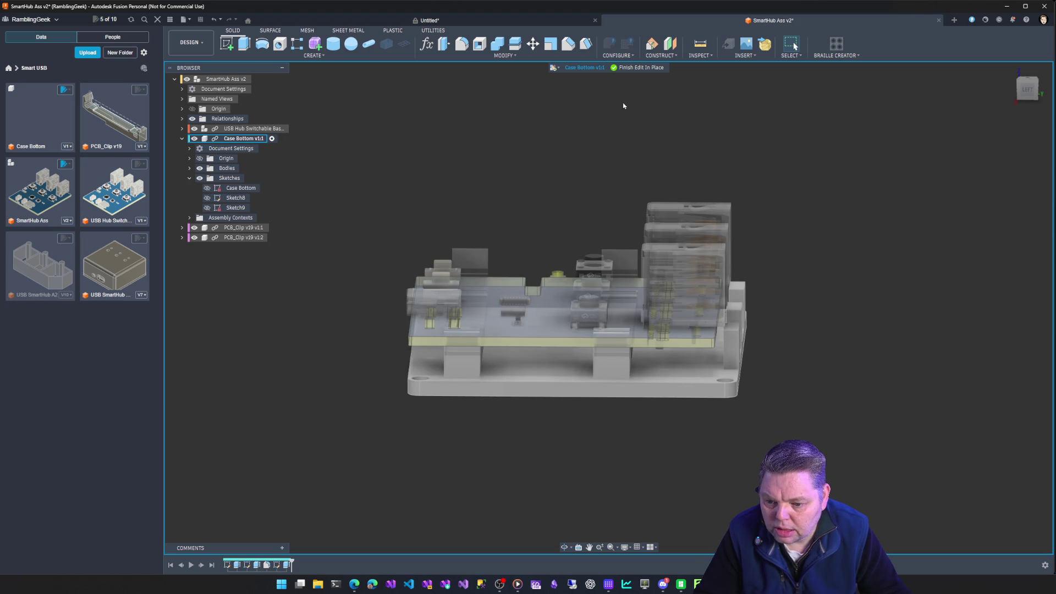
Finish editing Case Bottom and Move/Copy the USB Hub Switchable Basic PCB along Y in Left view
click(634, 67)
right_click(237, 133)
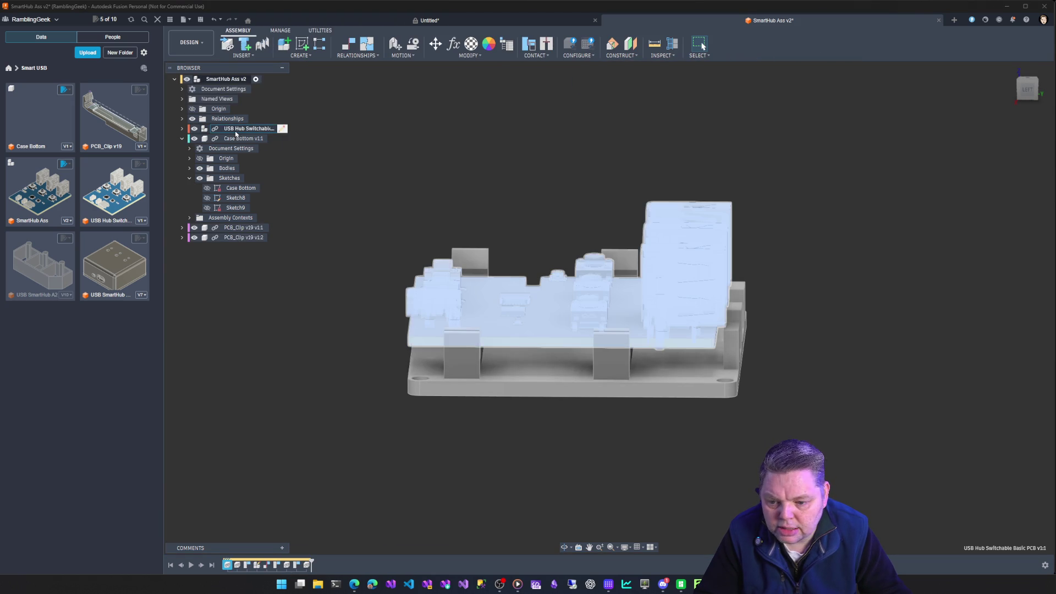
click(261, 169)
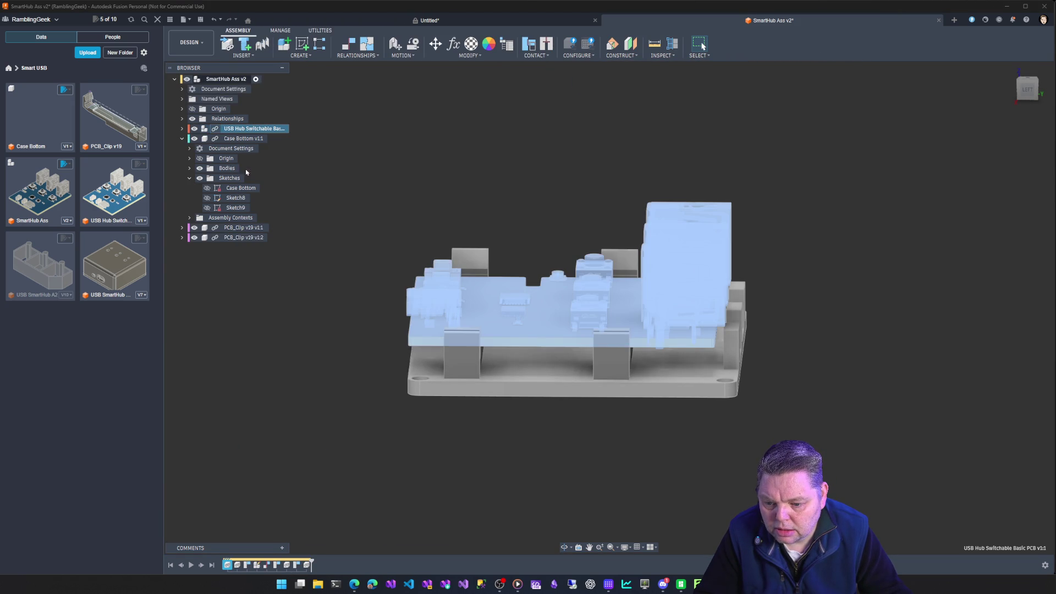
scroll(399, 394, down, 2)
scroll(399, 394, down, 2)
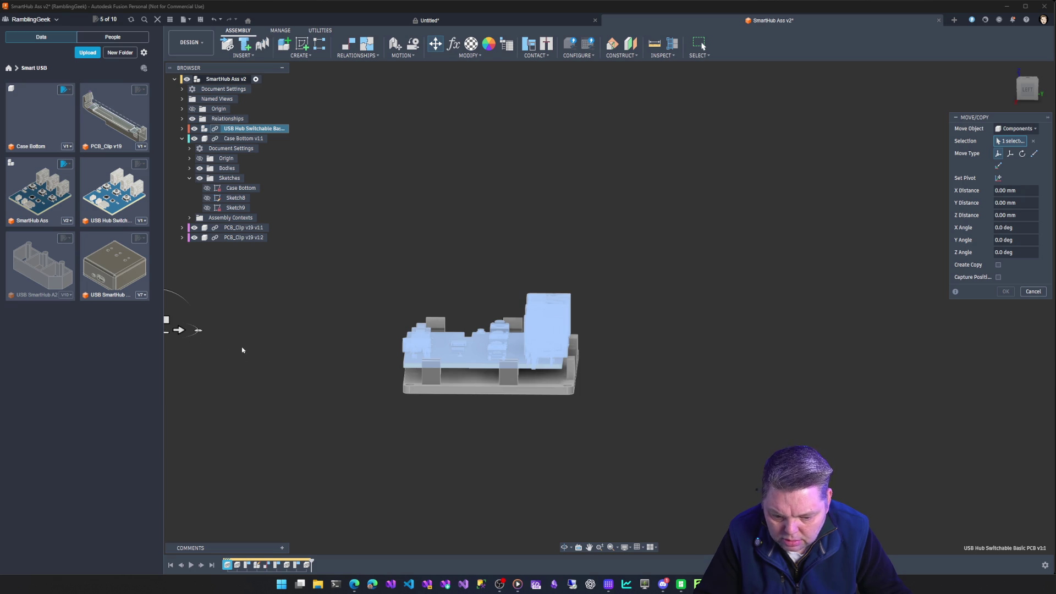
click(1027, 88)
mouse_move(175, 352)
mouse_down()
mouse_move(951, 366)
mouse_move(311, 431)
mouse_move(363, 474)
mouse_up()
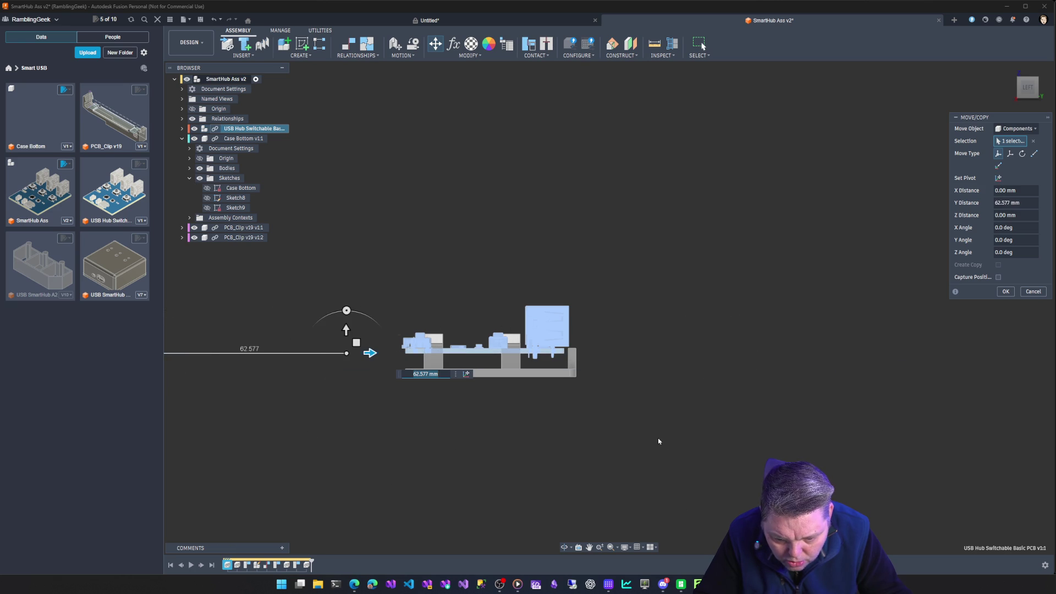
key(Return)
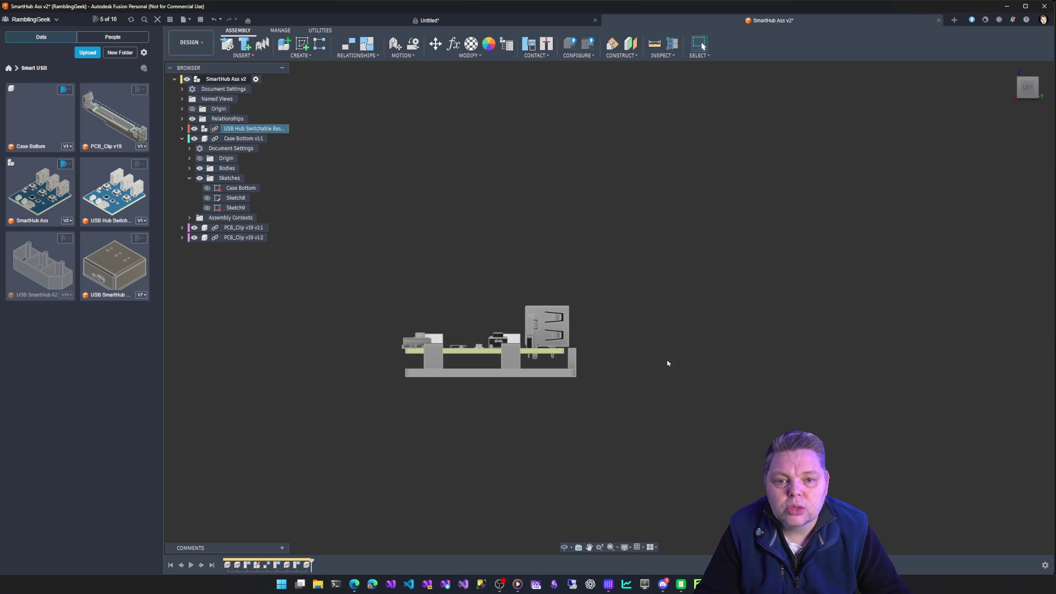
key(F6)
key(F5)
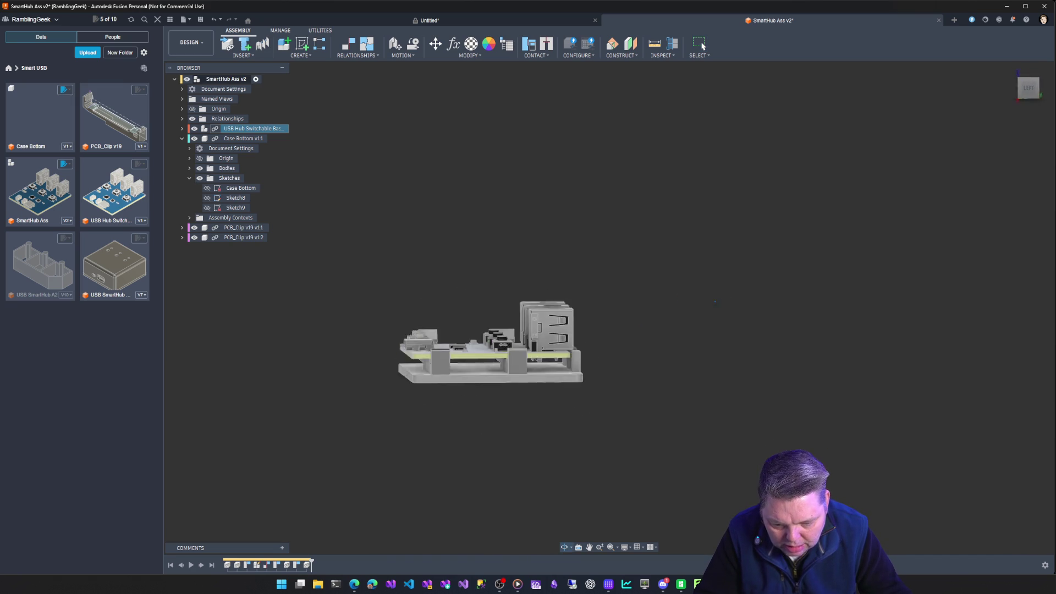
key(F4)
key(F6)
key(F4)
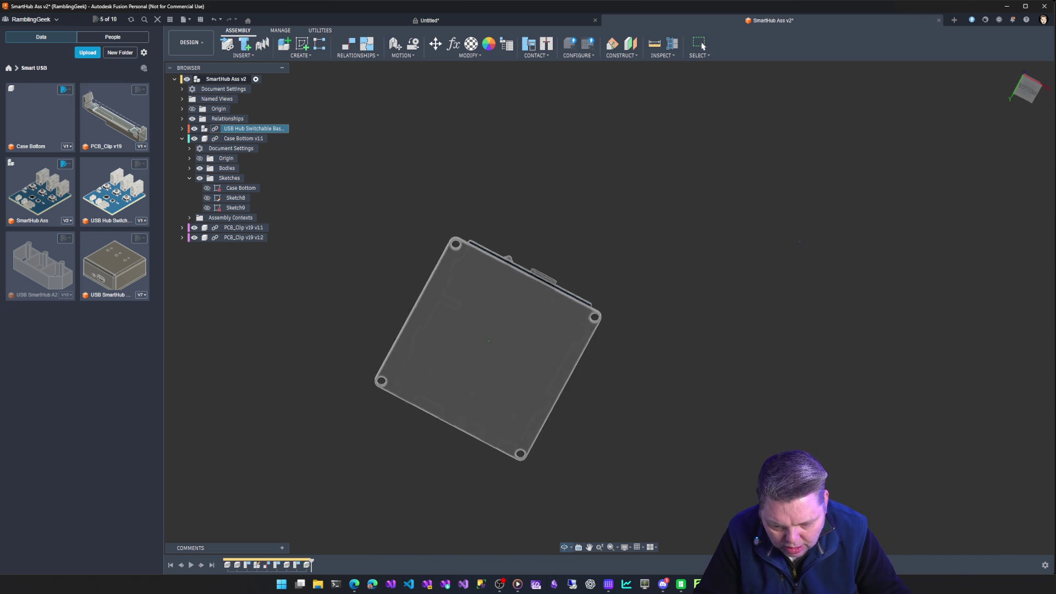
key(F3)
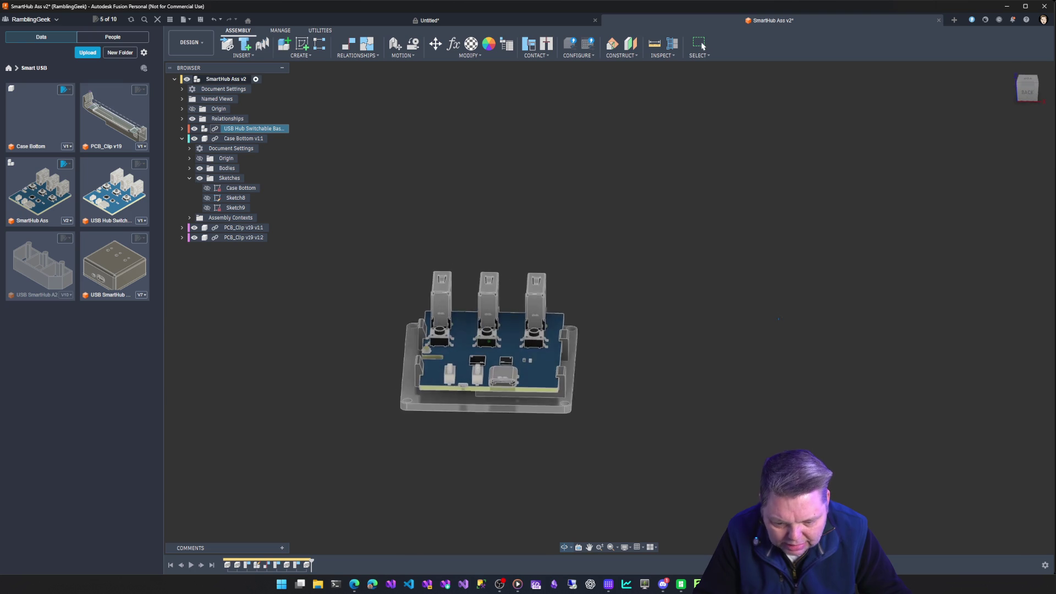
key(F2)
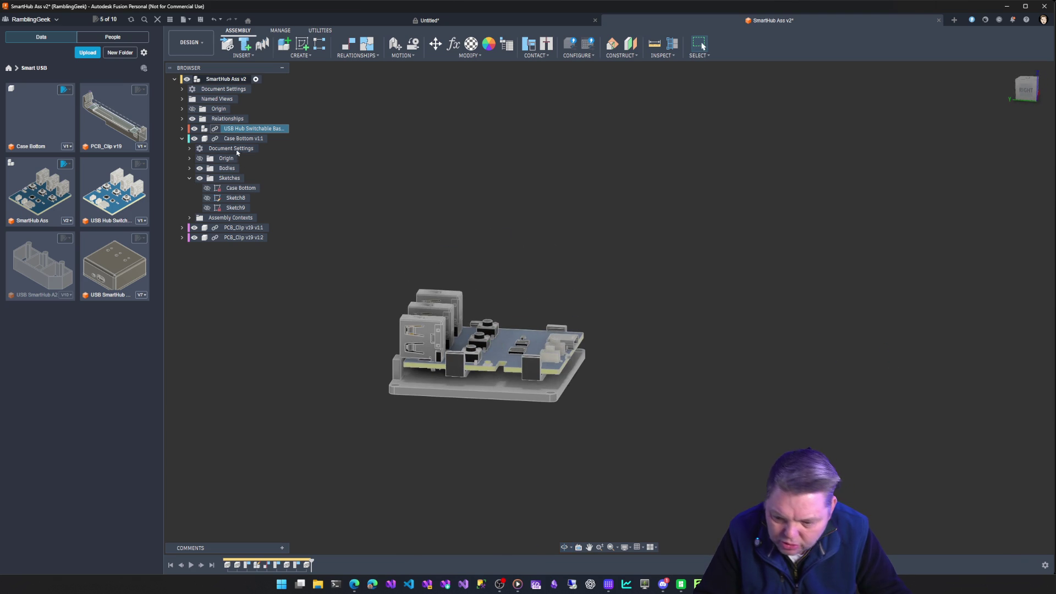
Move Case Bottom -2.263 mm along Y, then Edit In Place and capture its new position
click(255, 139)
click(254, 141)
right_click(229, 147)
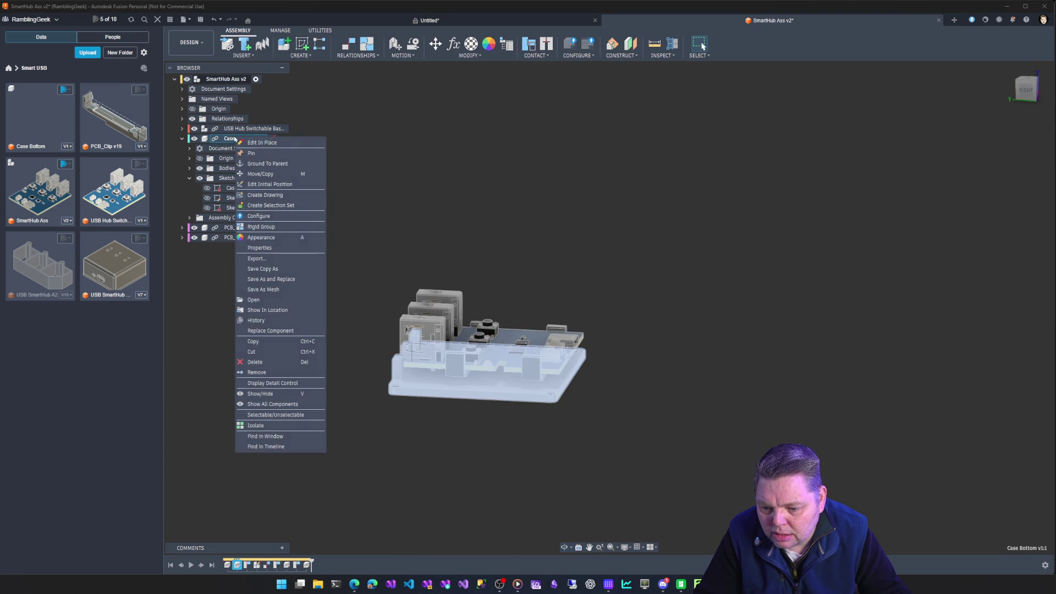
click(247, 175)
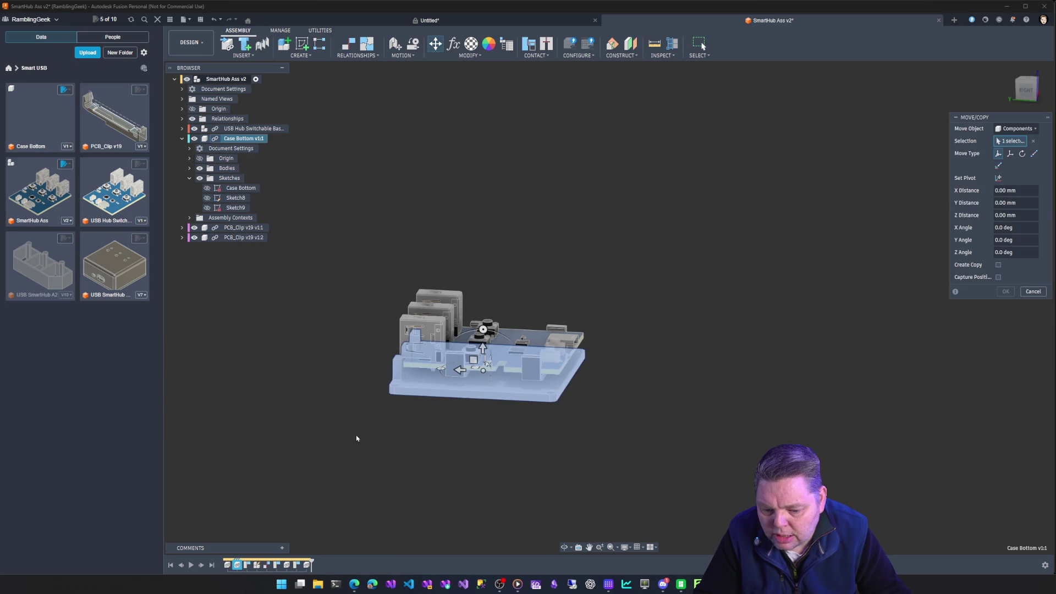
click(1027, 89)
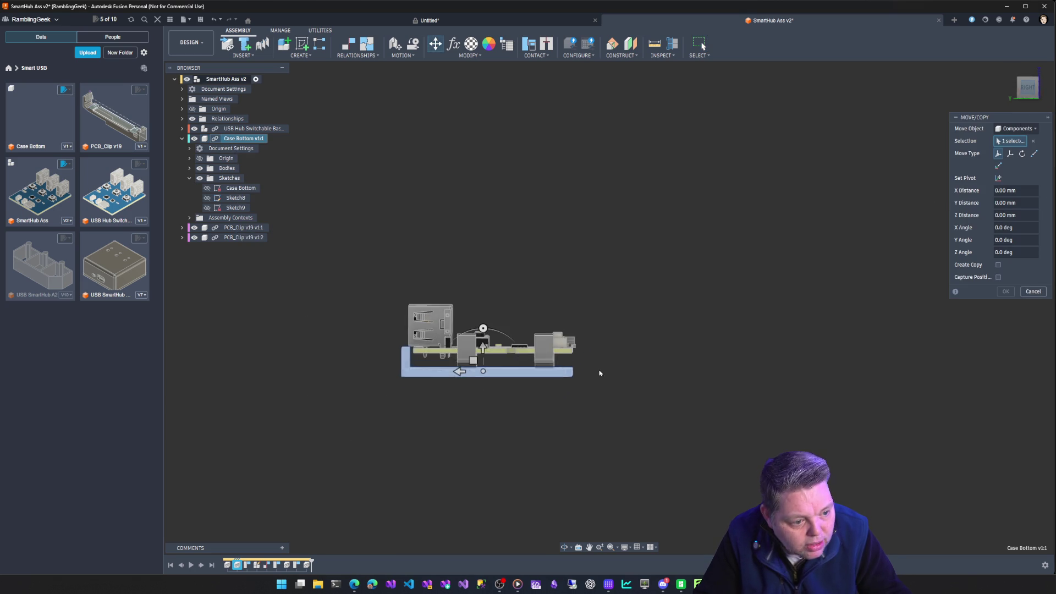
drag(461, 371, 466, 373)
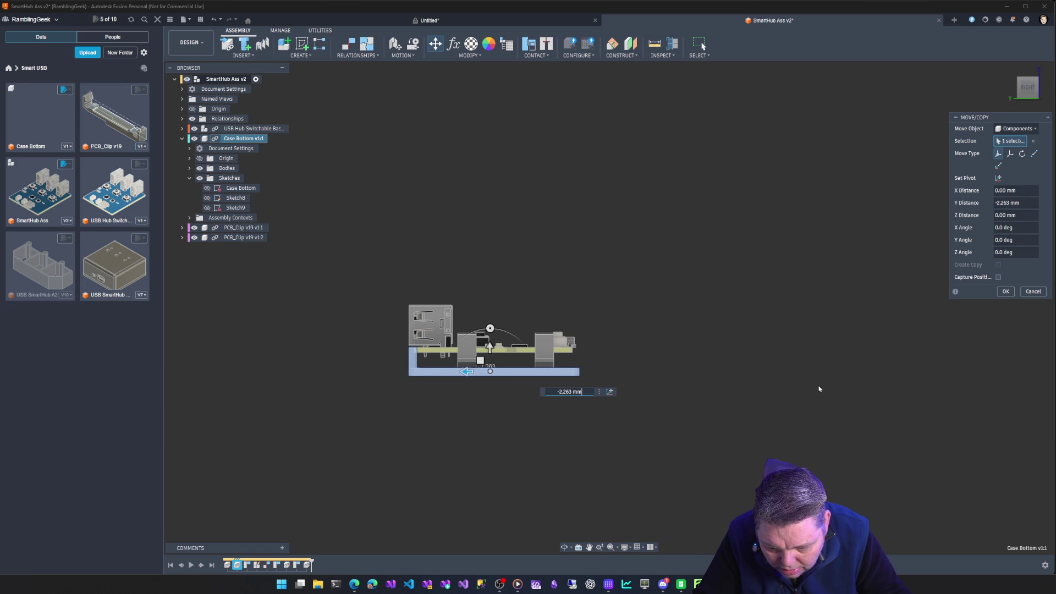
click(1005, 292)
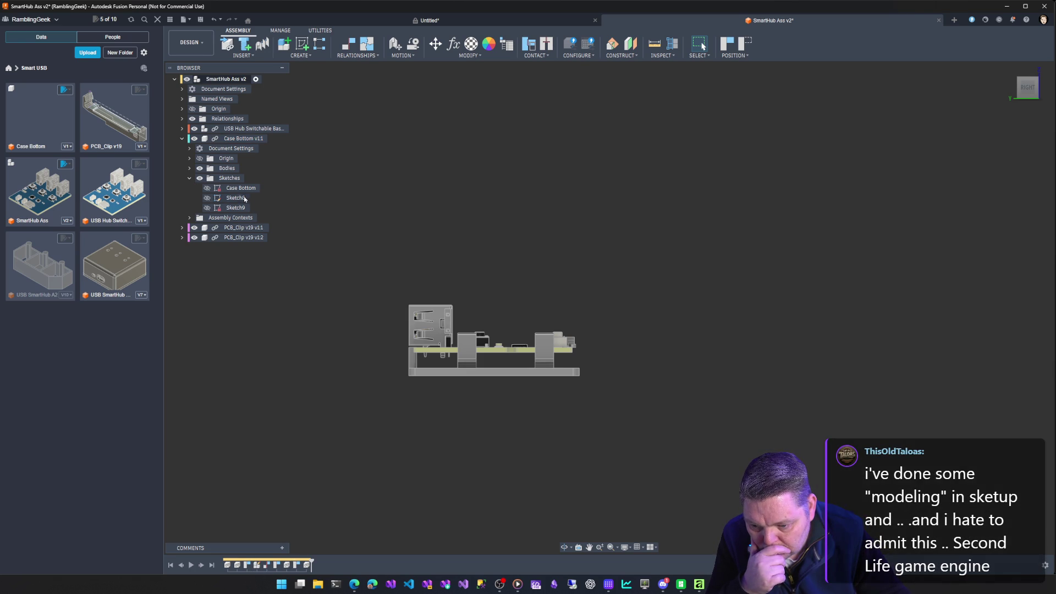
click(272, 139)
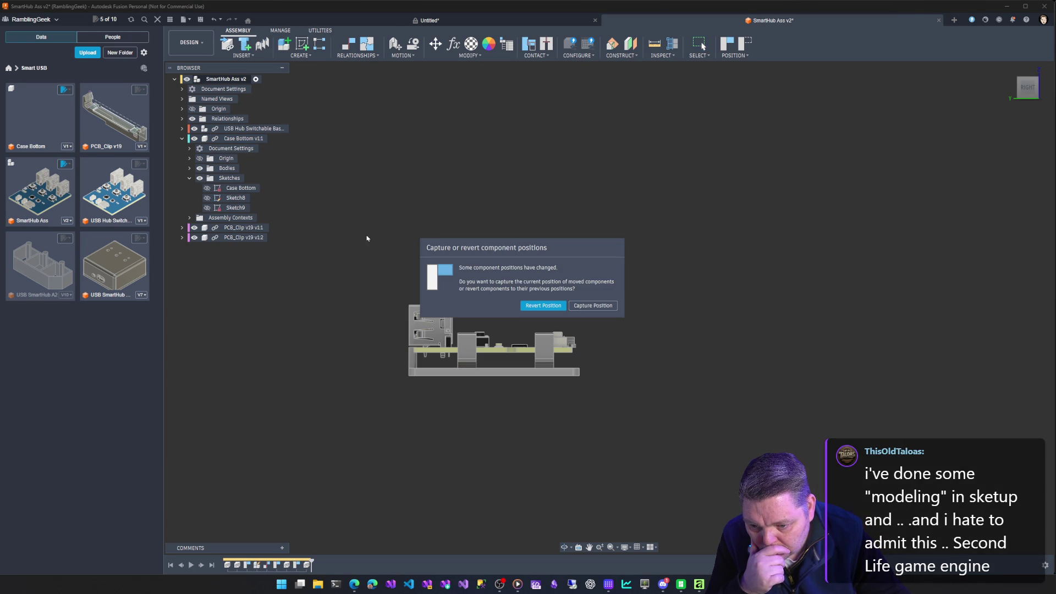
click(578, 308)
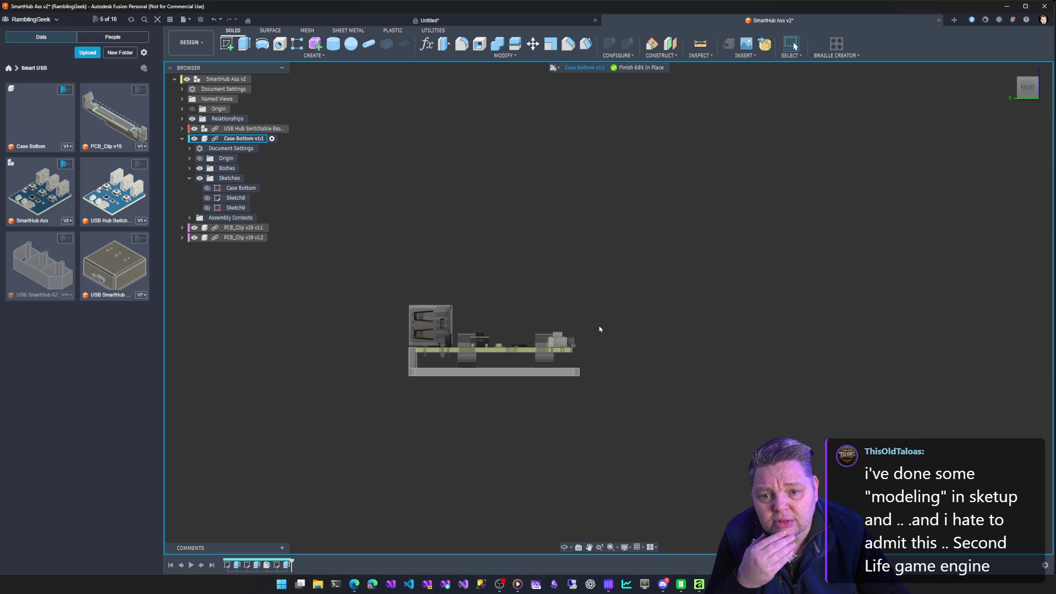
Open the timeline's last cut extrude for editing, then cancel it
right_click(287, 566)
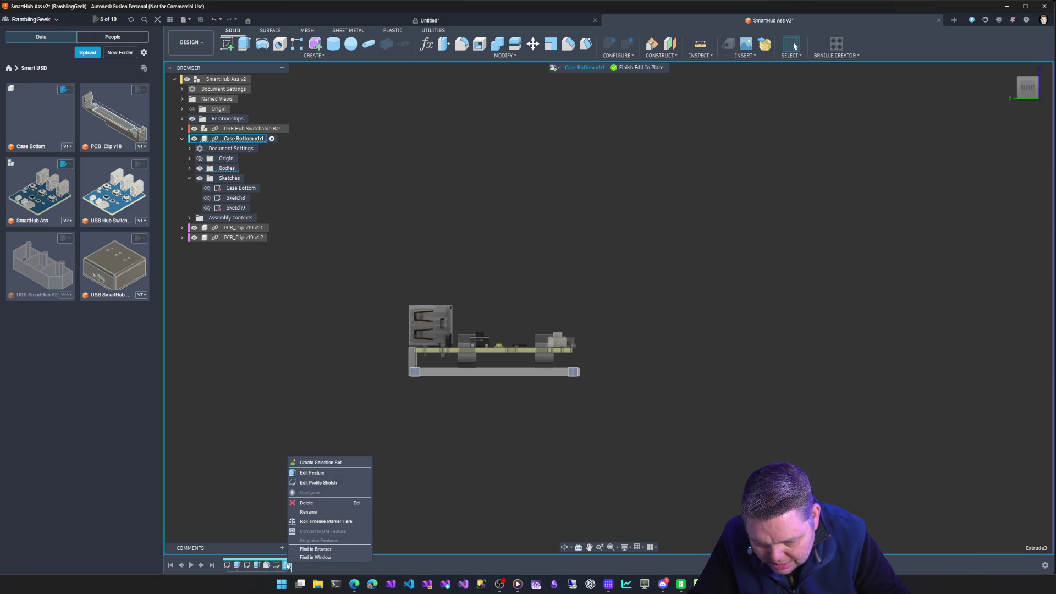
click(308, 473)
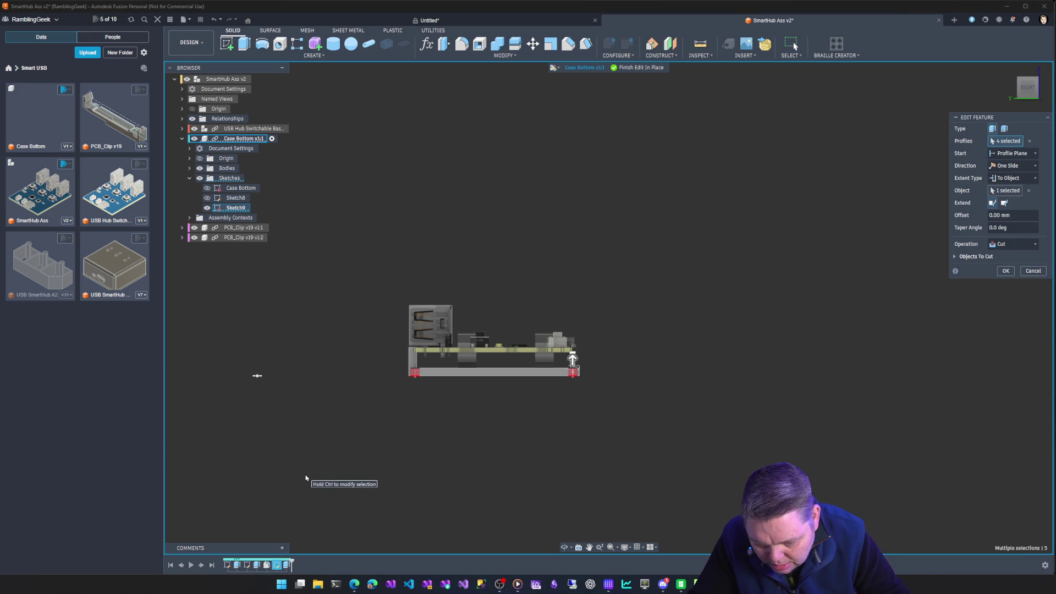
key(Escape)
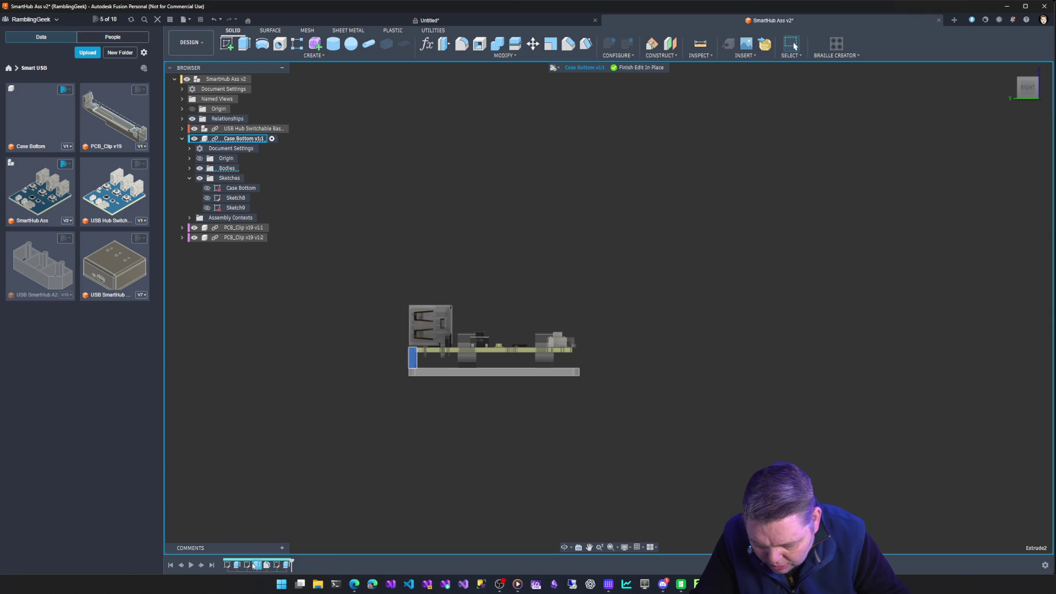
Reopen the six-profile join extrude and change its distance to -1.9 mm
right_click(256, 566)
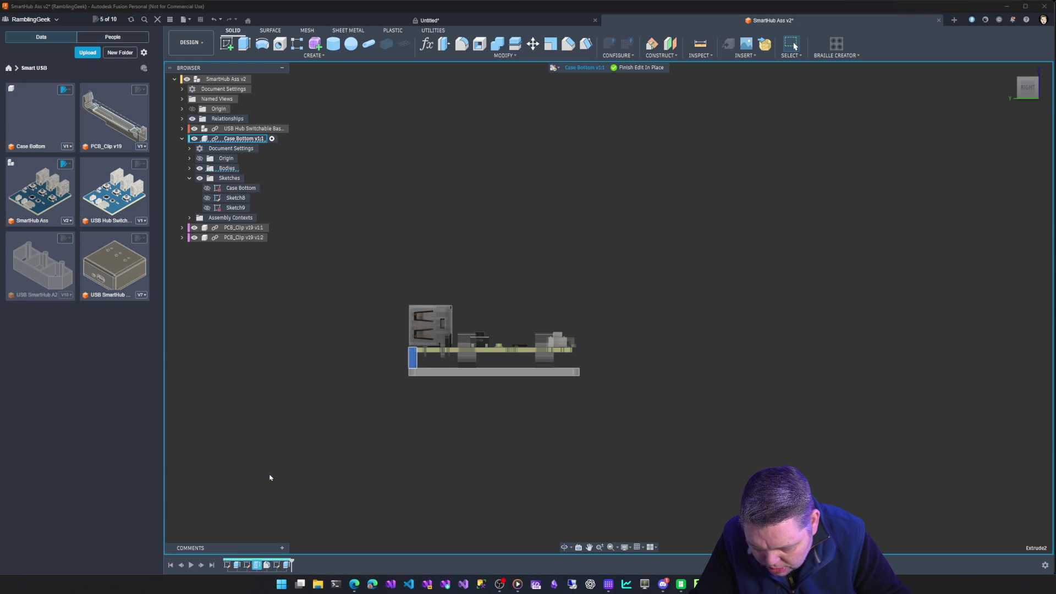
click(274, 472)
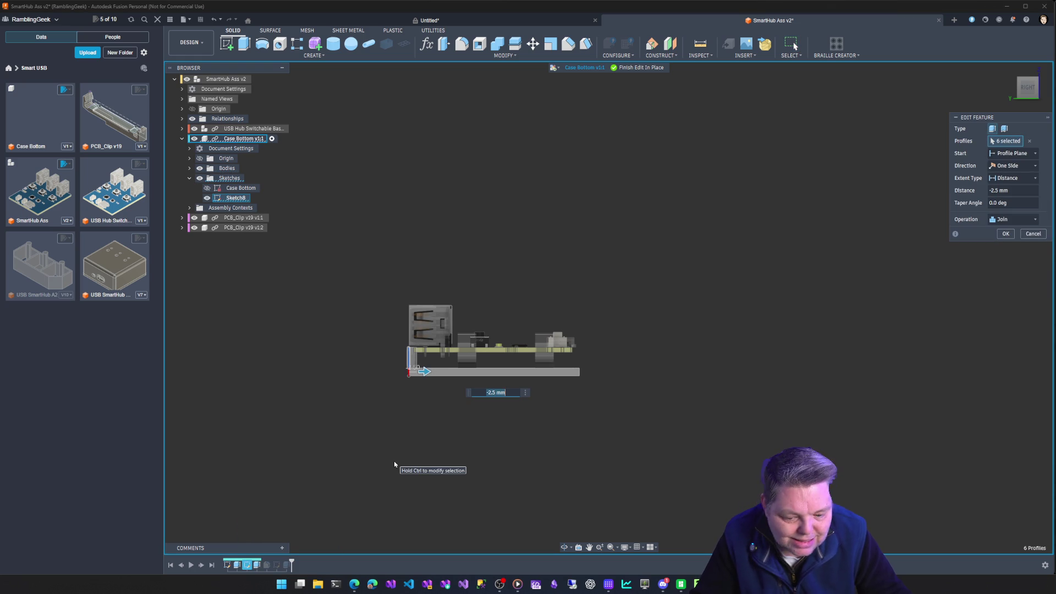
key(BackSpace)
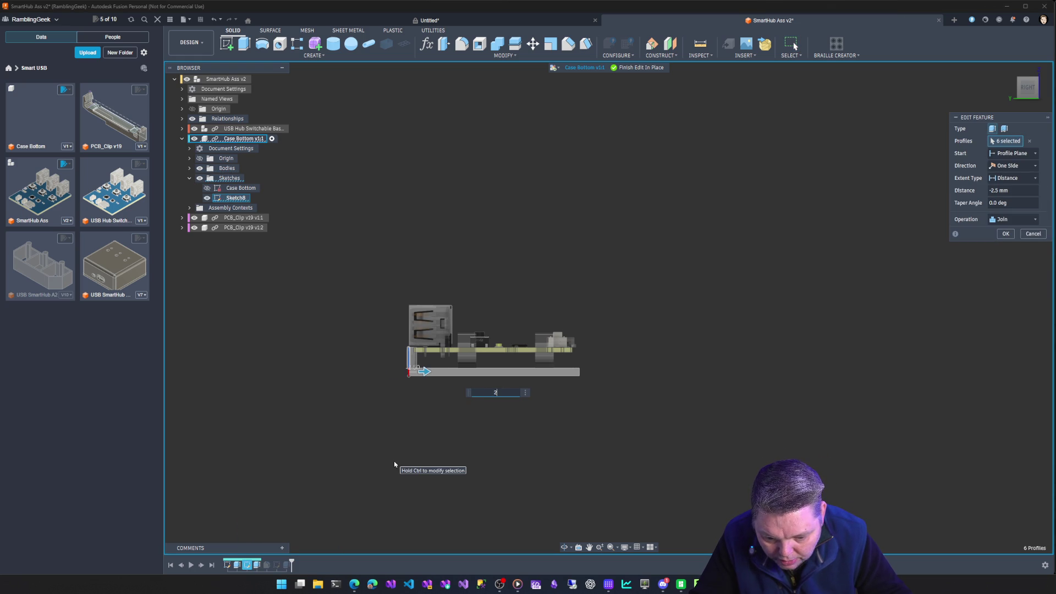
text(2)
key(BackSpace)
text(-2)
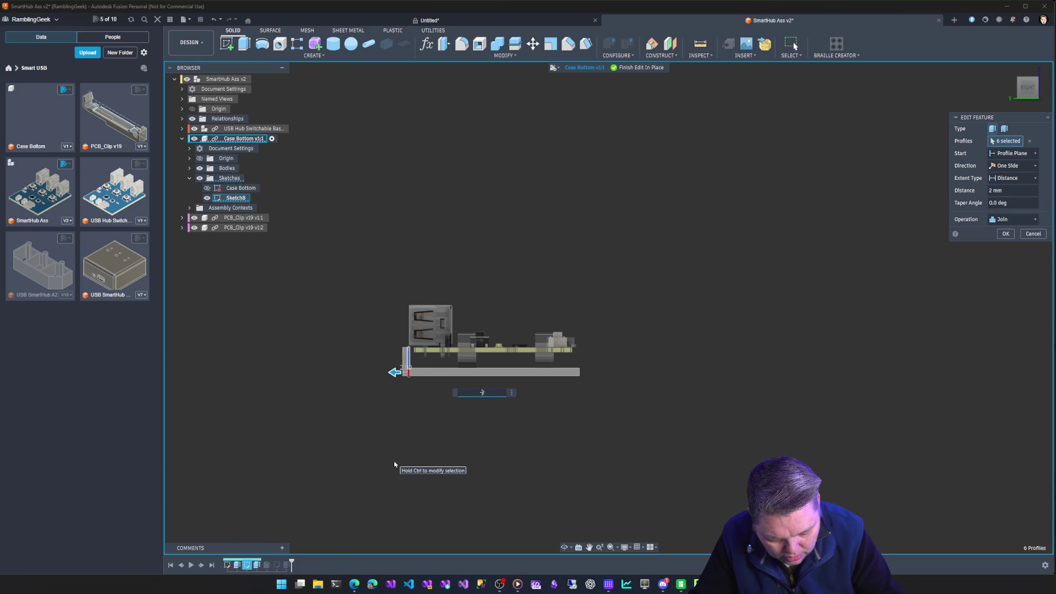
key(BackSpace)
text(1.9)
key(Return)
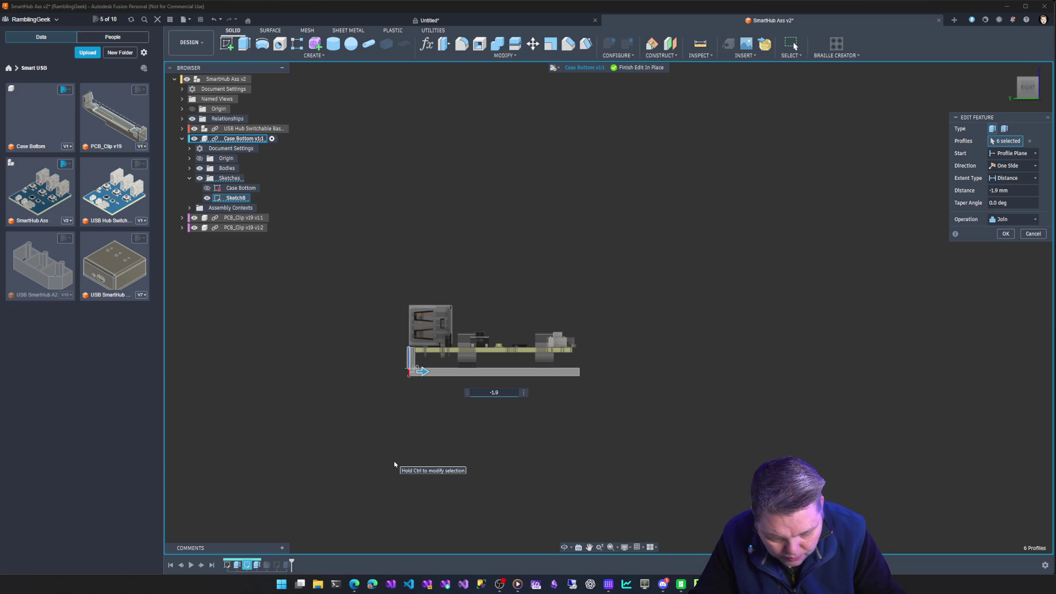
Reduce the join extrude distance further through -1.5 and -1.4 to -1.3 mm
key(BackSpace)
text(5)
key(BackSpace)
text(4)
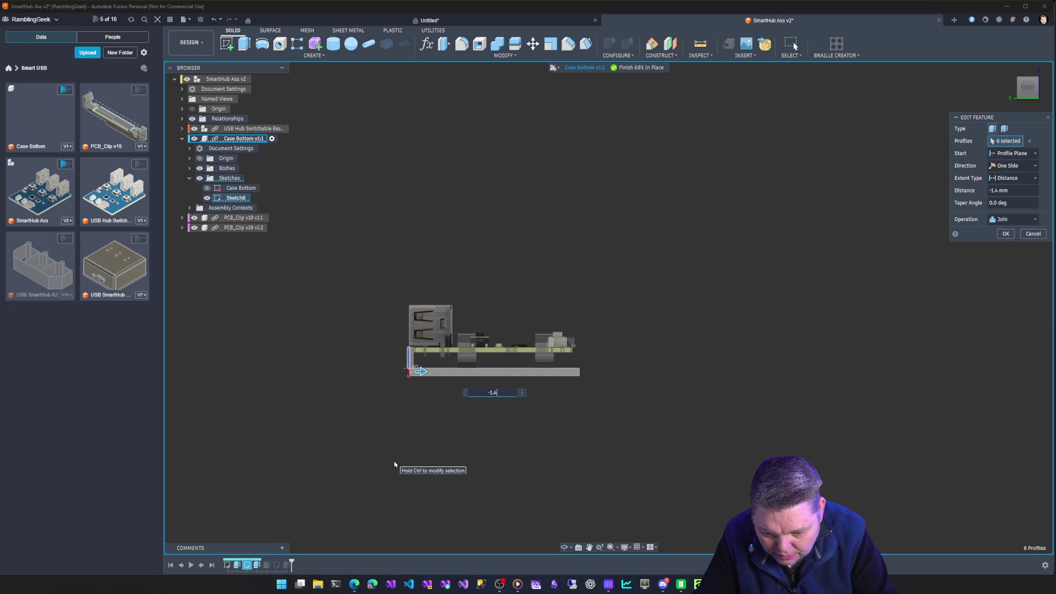
key(BackSpace)
text(3)
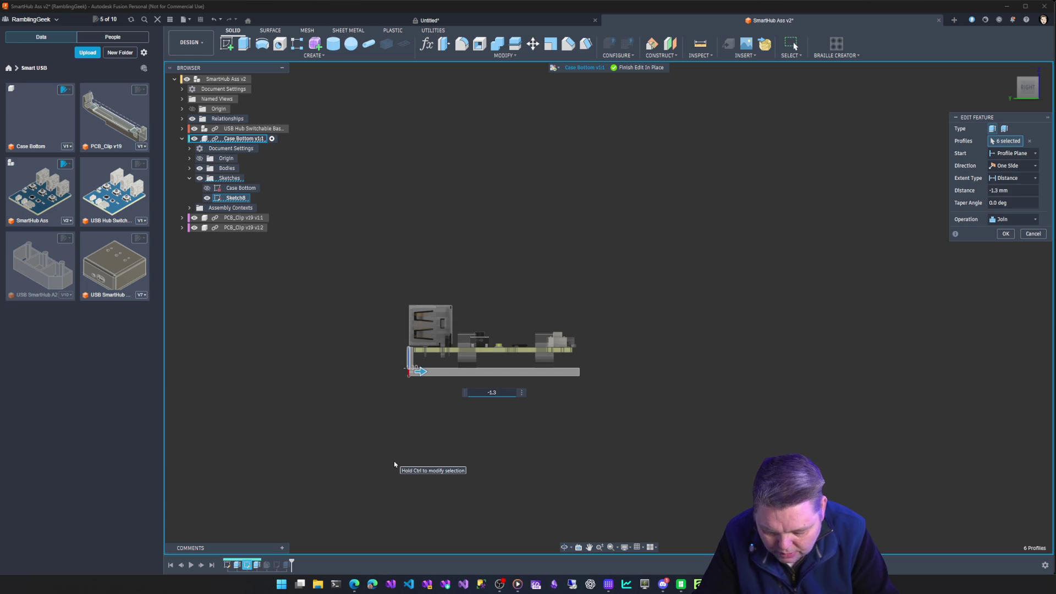
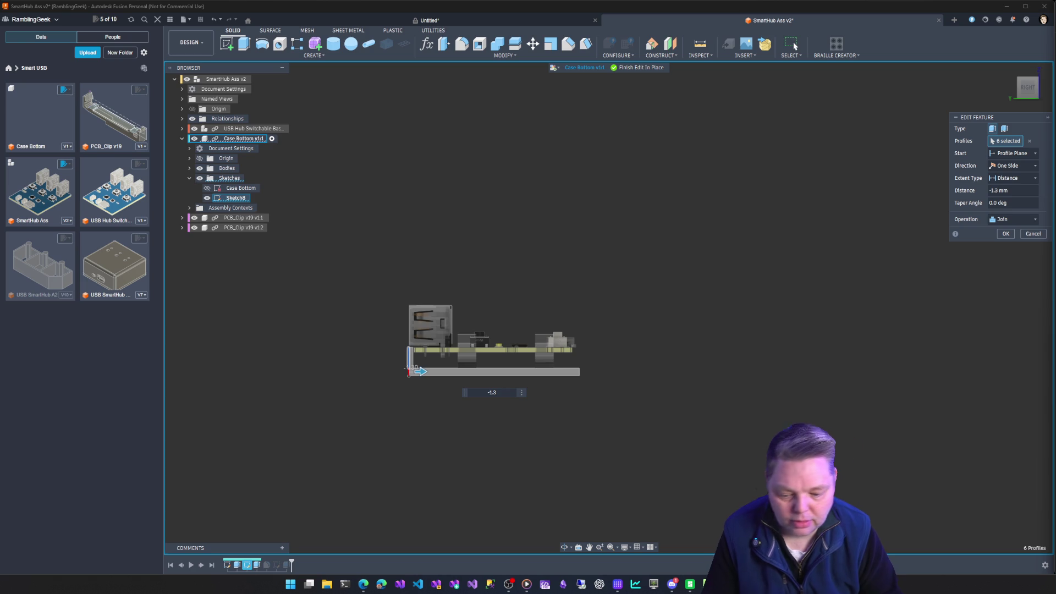
Apply the -1.3 mm join extrusion of the six Case Bottom profiles, then inspect case and PCB
shift+middle_drag(667, 401, 669, 403)
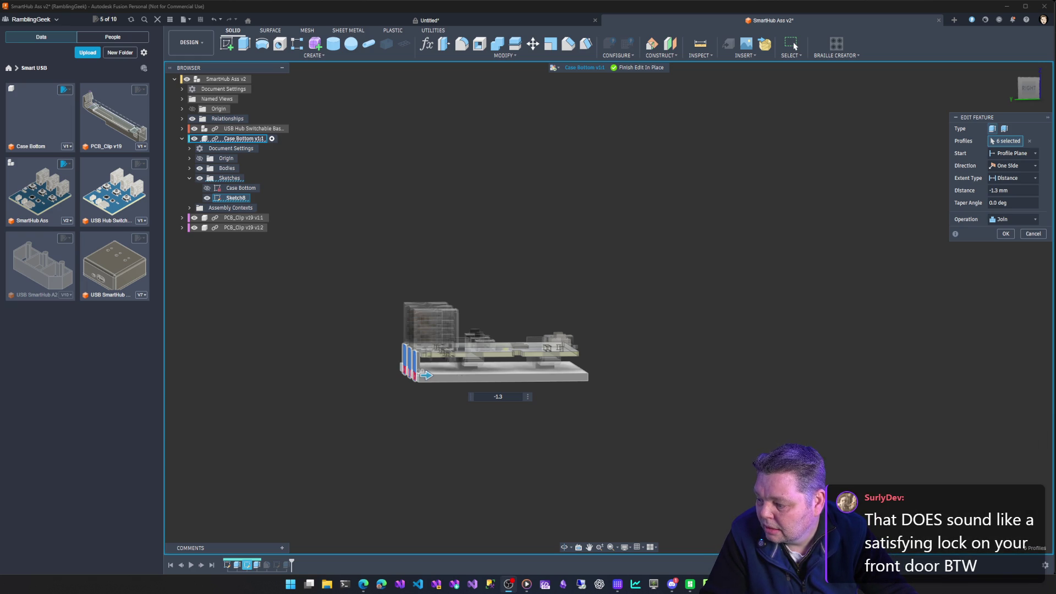
mouse_move(363, 585)
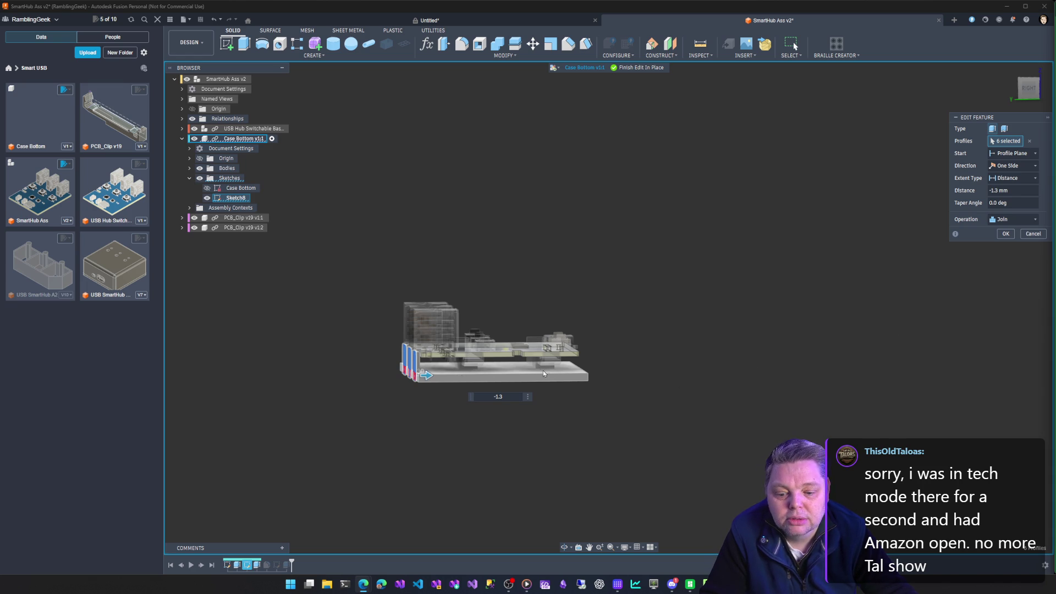
click(1006, 233)
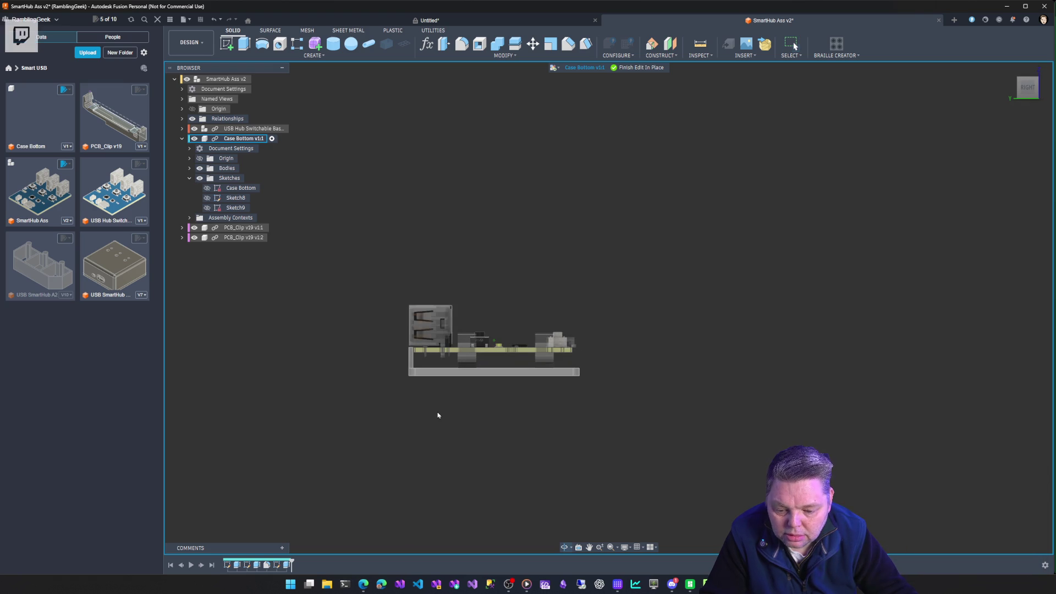
scroll(436, 412, up, 5)
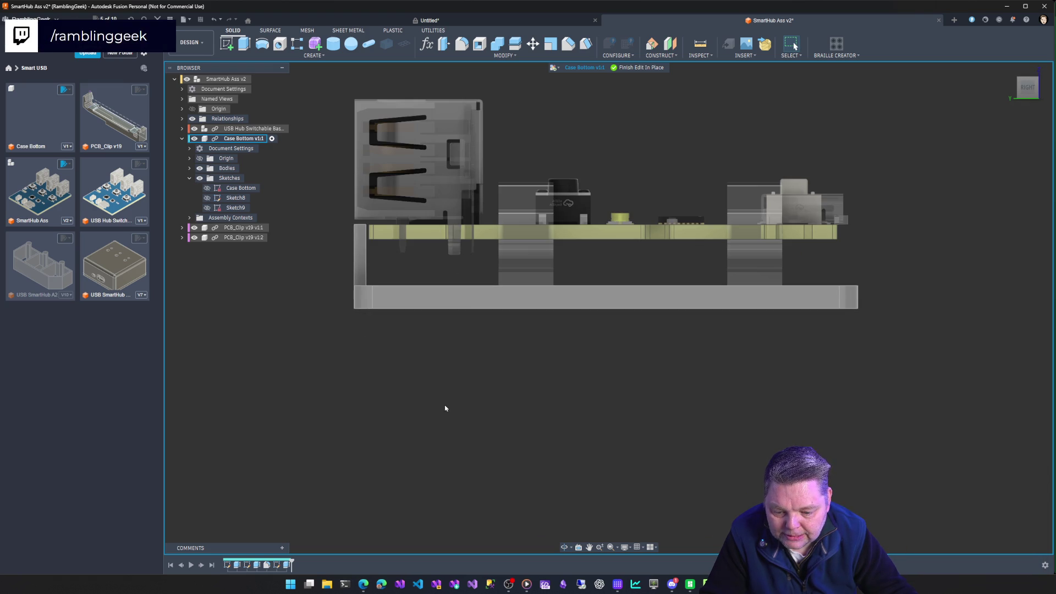
mouse_move(572, 361)
shift+middle_down()
mouse_move(604, 396)
mouse_move(754, 397)
mouse_move(743, 418)
mouse_move(797, 462)
mouse_move(709, 393)
mouse_move(677, 434)
mouse_move(666, 473)
mouse_move(644, 385)
mouse_move(605, 446)
mouse_move(758, 405)
shift+middle_up()
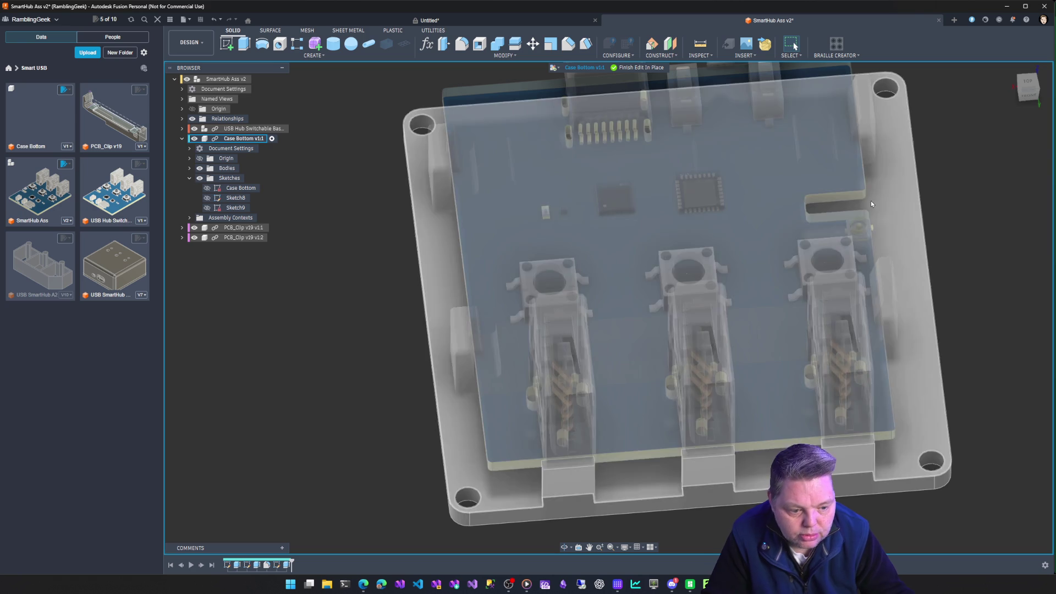
Check the assembly from top and isometric views, then hide Case Bottom v1:1 and finish the in-place edit
mouse_move(870, 201)
shift+middle_down()
mouse_move(934, 192)
mouse_move(374, 256)
mouse_move(451, 315)
shift+middle_up()
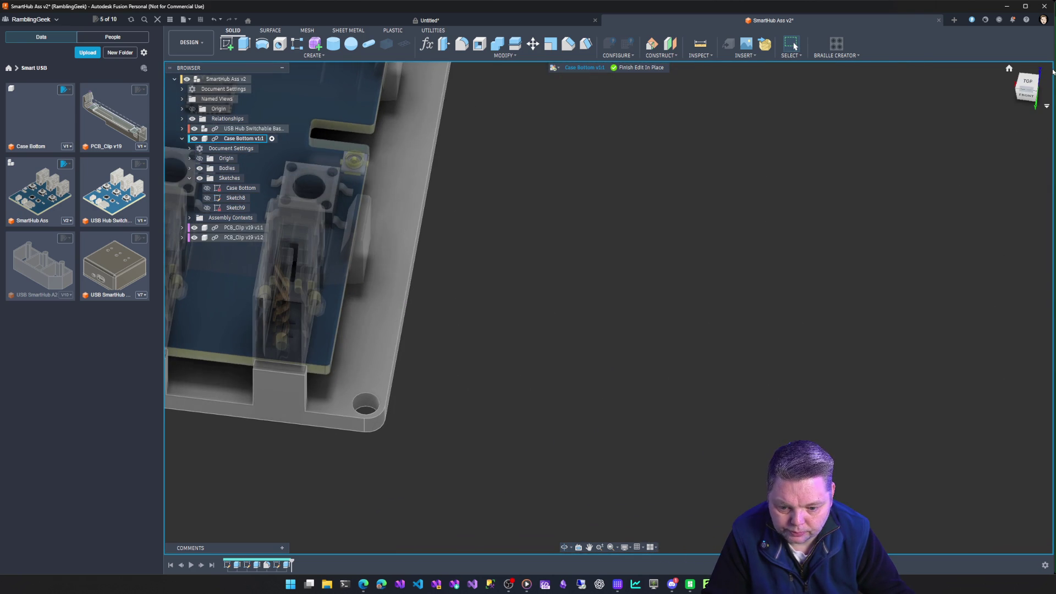
click(1028, 81)
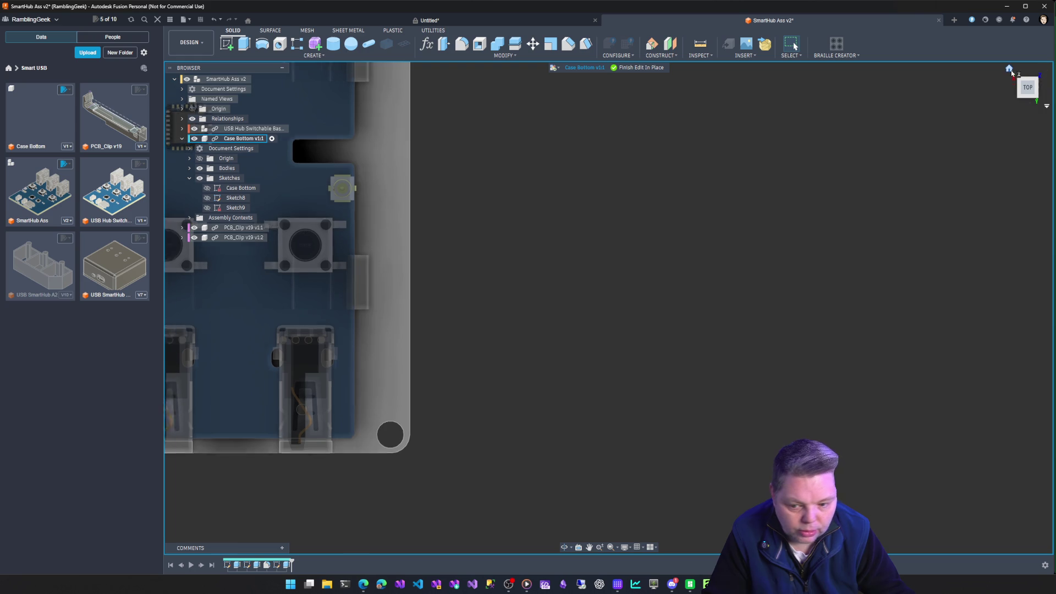
click(1019, 75)
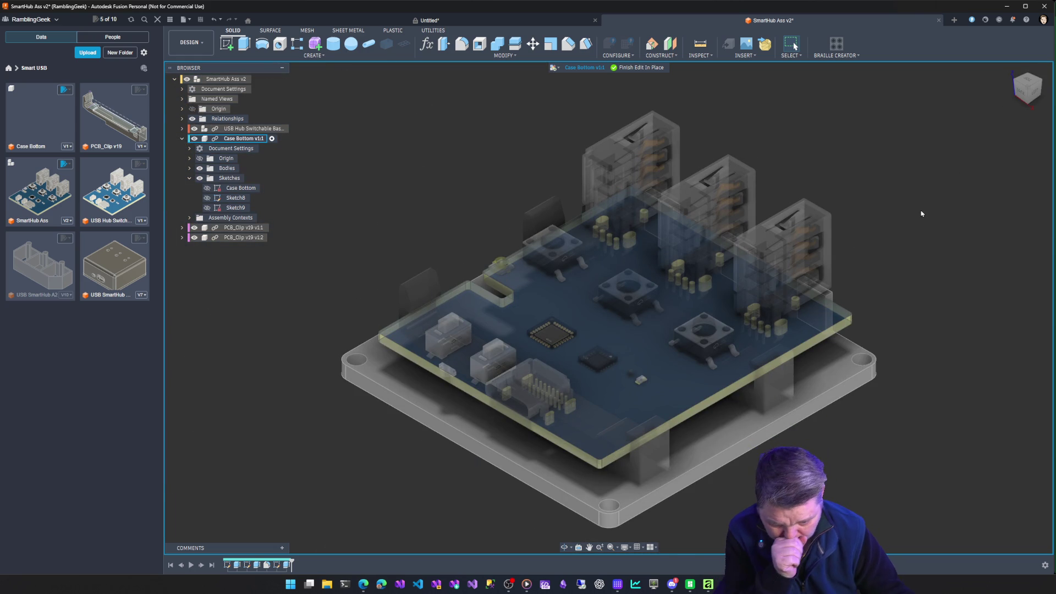
shift+middle_drag(919, 229, 792, 275)
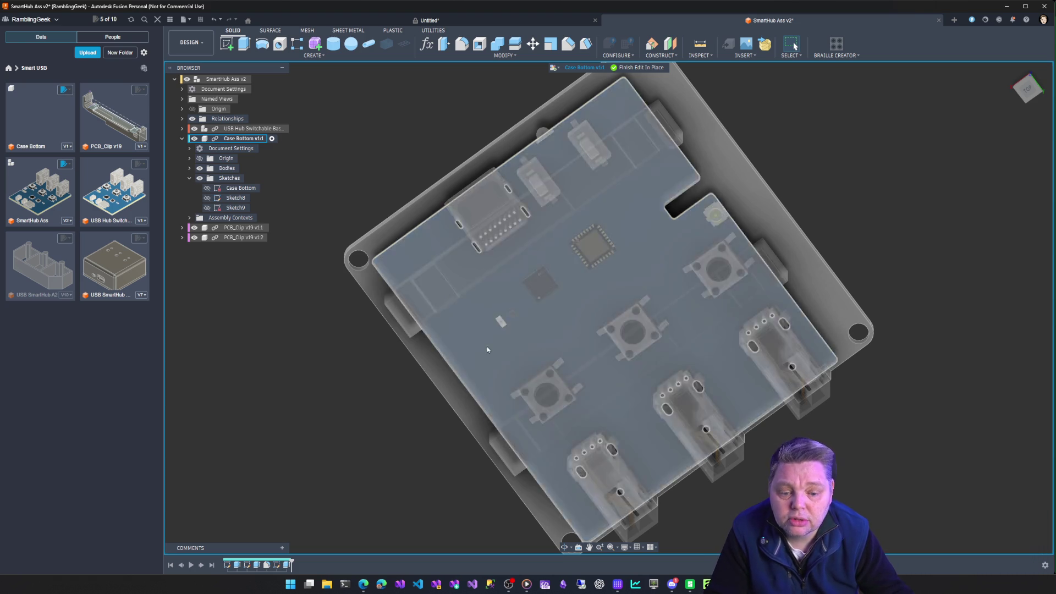
mouse_move(471, 258)
shift+middle_down()
mouse_move(484, 209)
mouse_move(465, 386)
mouse_move(587, 309)
shift+middle_up()
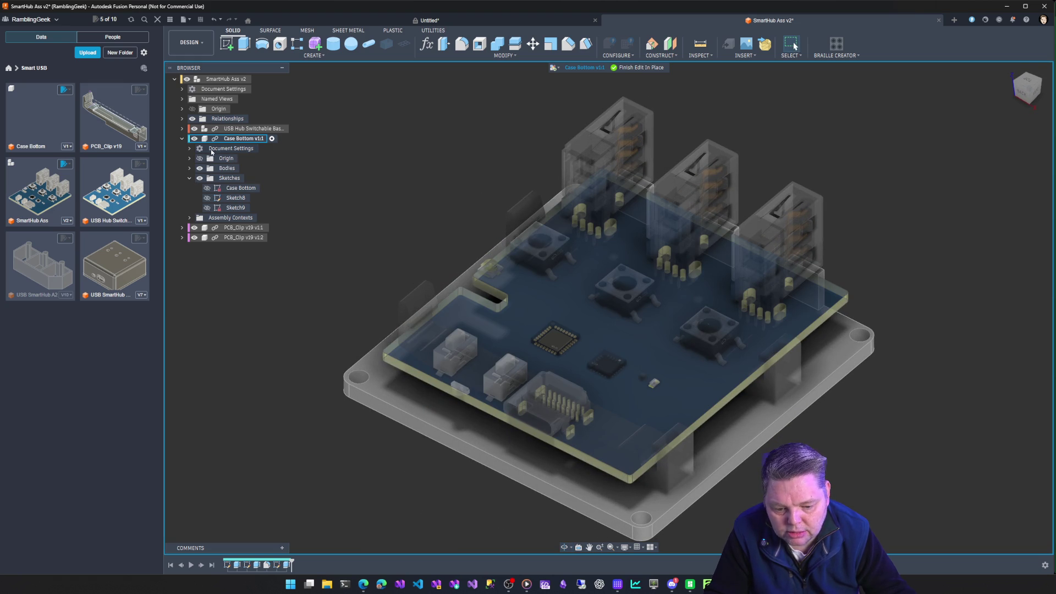
click(193, 138)
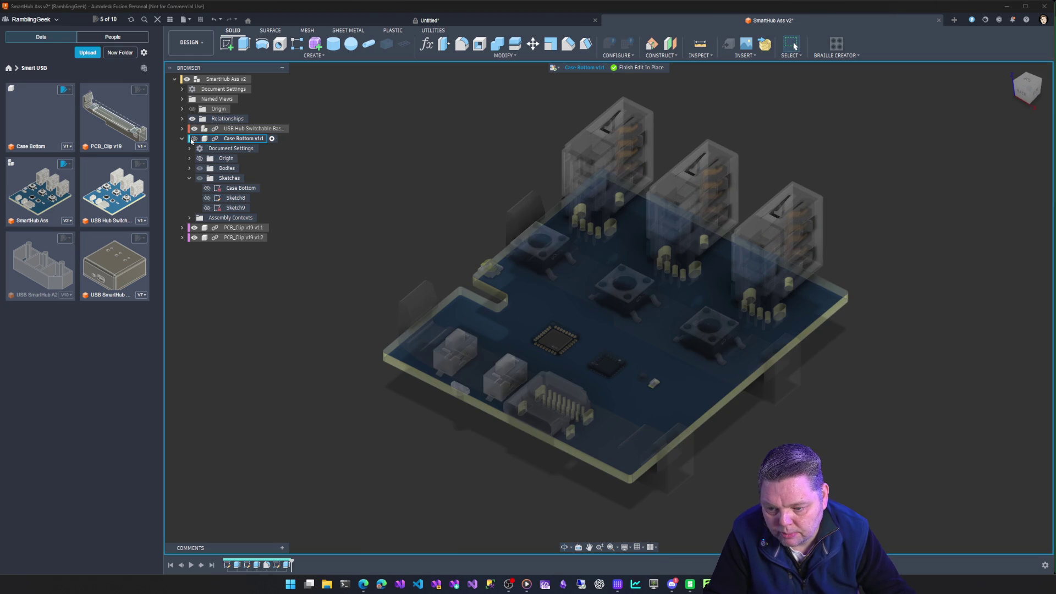
click(636, 67)
Show Case Bottom v1:1 again and view the board resting on its PCB tabs from a low side angle
shift+middle_drag(319, 285, 421, 348)
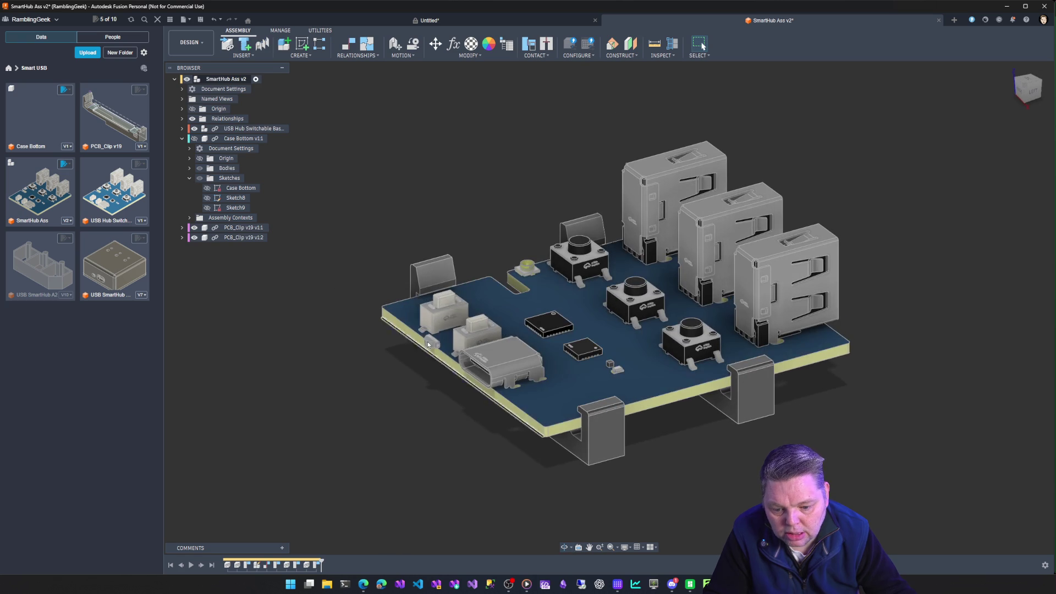
click(194, 138)
mouse_move(385, 275)
shift+middle_down()
mouse_move(396, 231)
mouse_move(407, 330)
shift+middle_up()
mouse_move(638, 330)
shift+middle_down()
mouse_move(677, 363)
mouse_move(770, 374)
mouse_move(743, 396)
mouse_move(668, 419)
mouse_move(671, 427)
mouse_move(681, 397)
shift+middle_up()
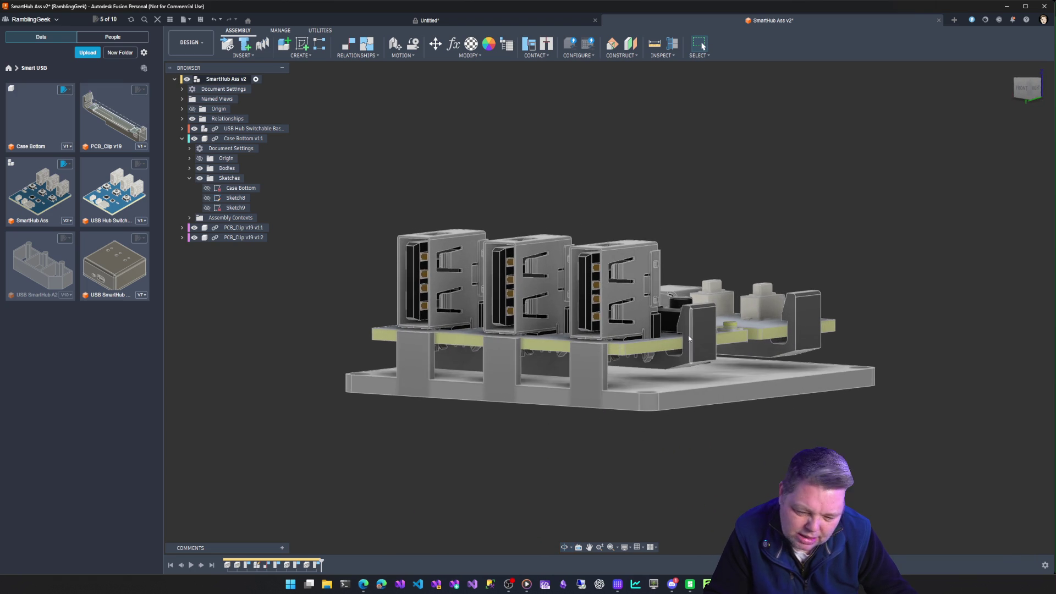
shift+middle_drag(694, 462, 627, 433)
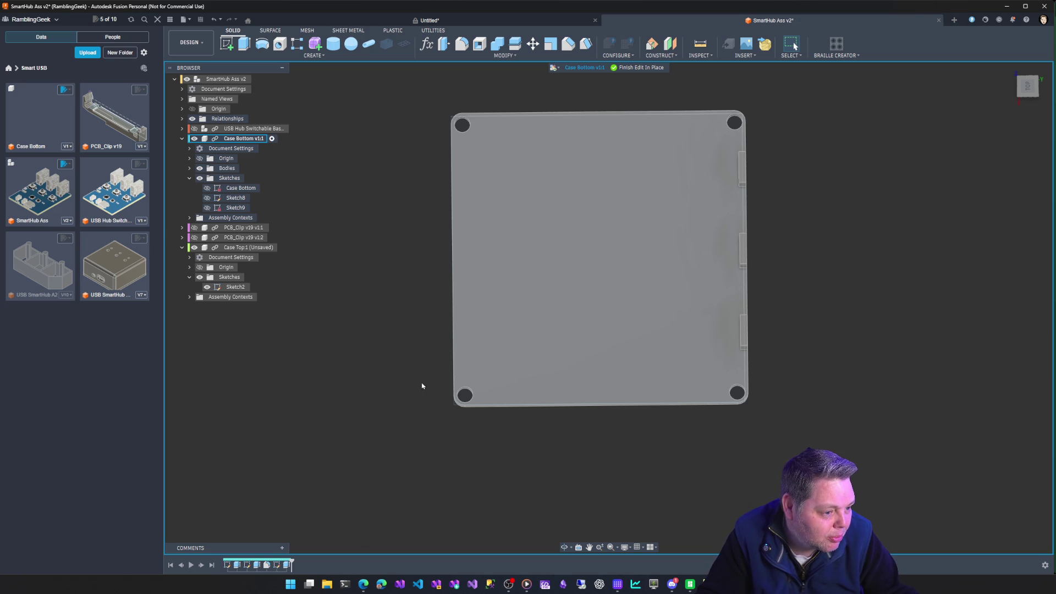
Open the Parameters dialog for the Case Bottom sketch, showing Width and Len at 55 mm
shift+middle_drag(352, 336, 271, 282)
right_click(241, 187)
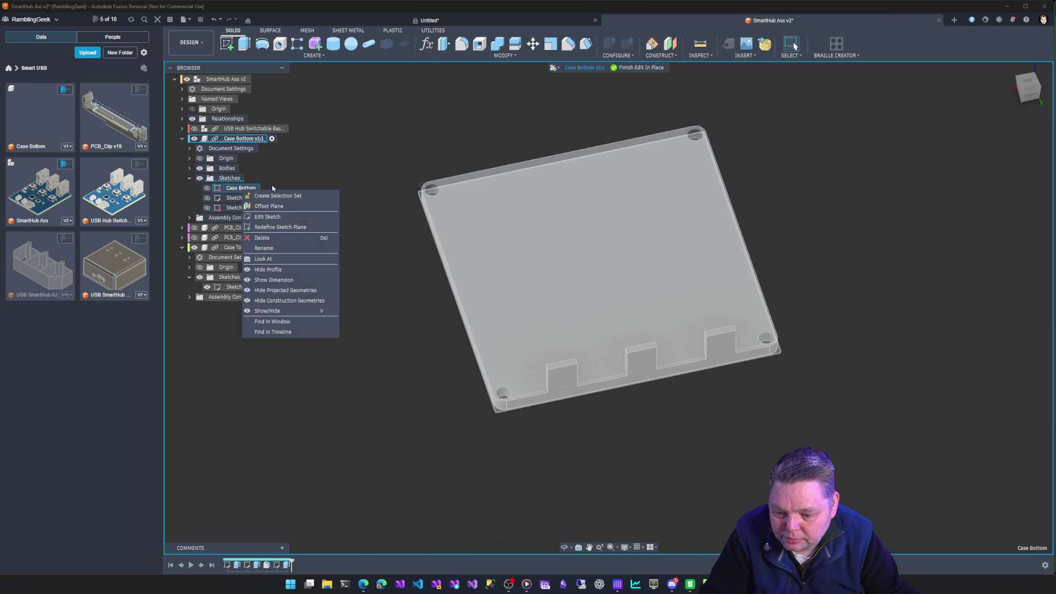
click(379, 129)
click(427, 46)
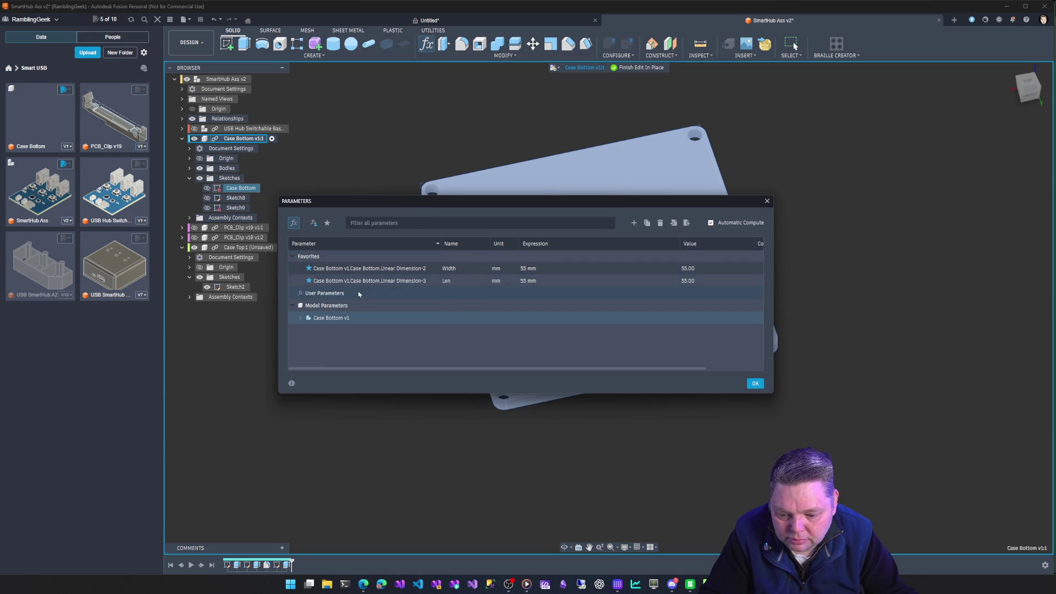
click(301, 318)
click(300, 318)
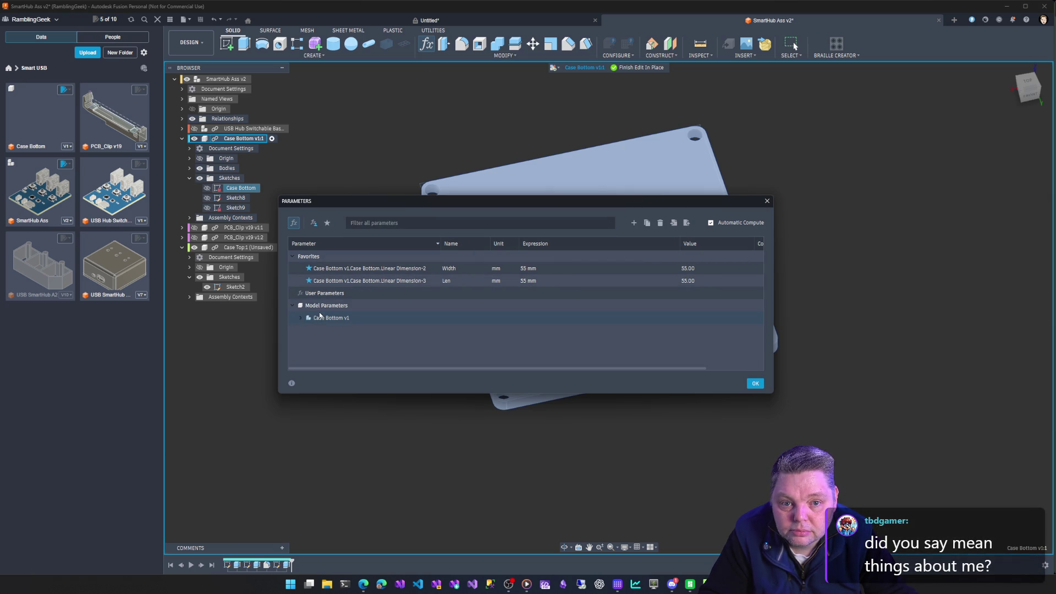
click(322, 318)
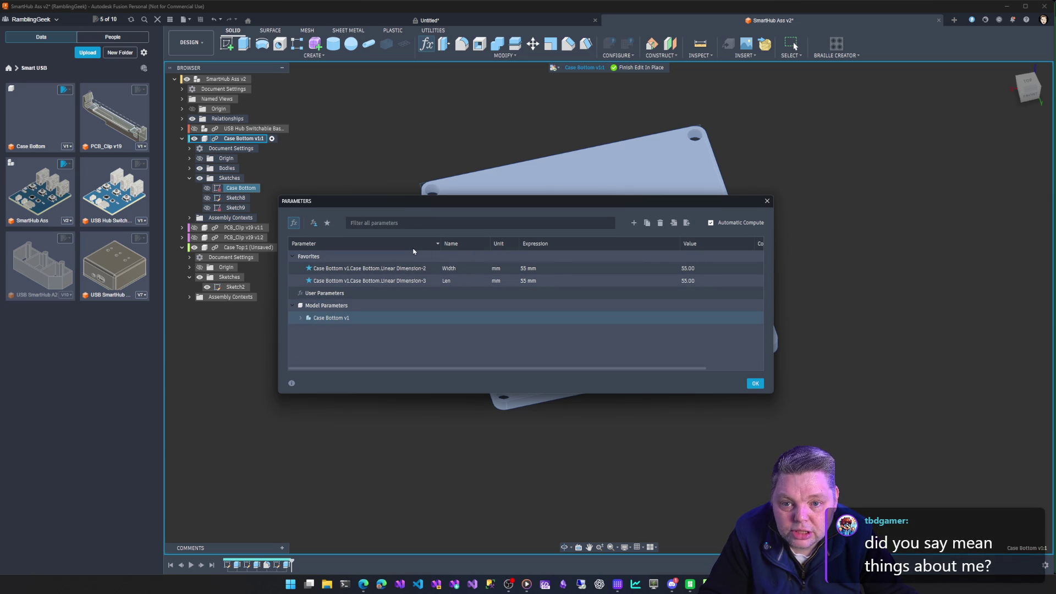